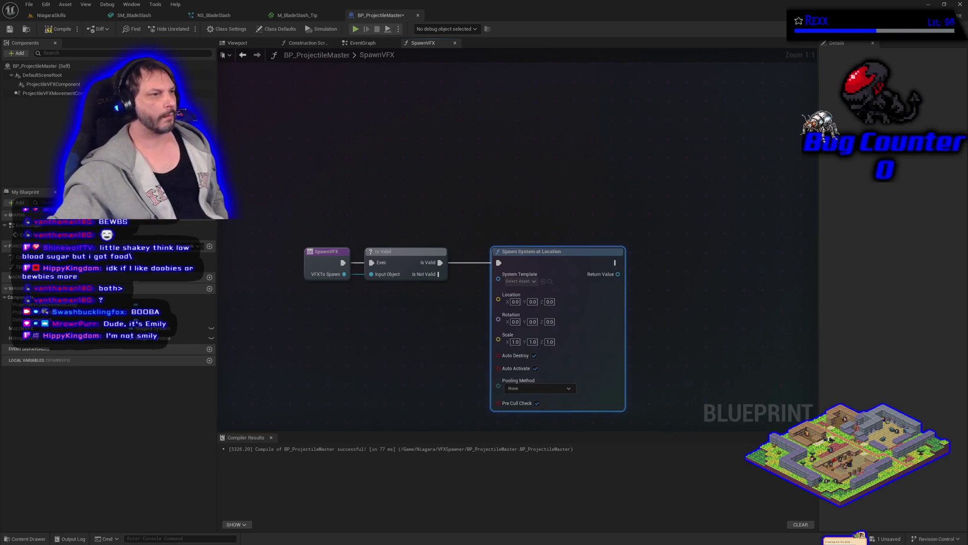
Switch to the StreamElements media request page playing the music video.
key("alt+Tab")
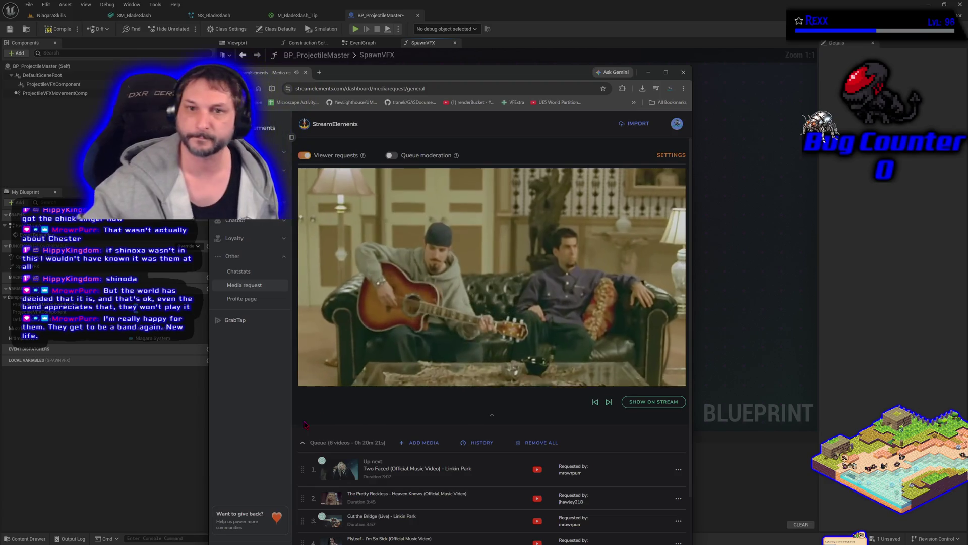
Collapse the playing video to reveal the queue, then minimise the browser.
left_click(491, 414)
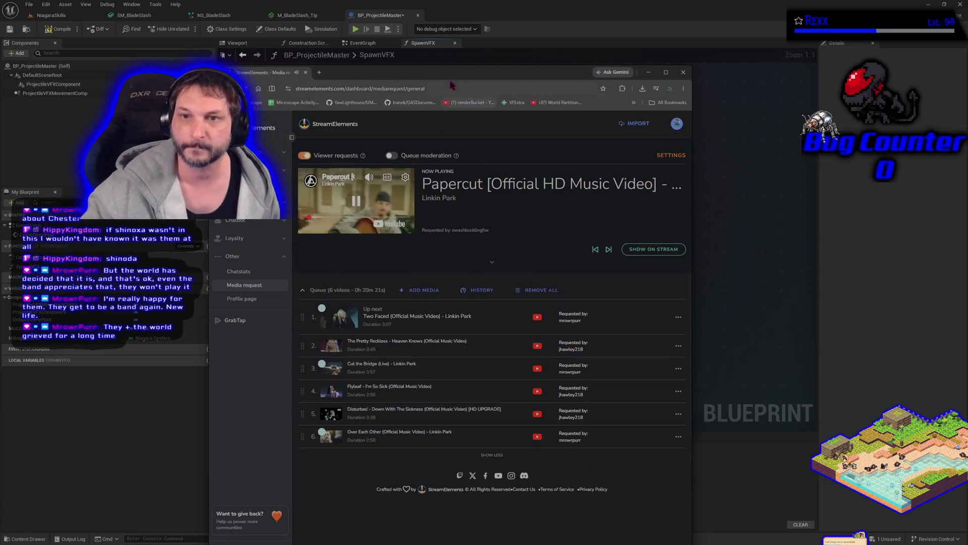
left_click(649, 73)
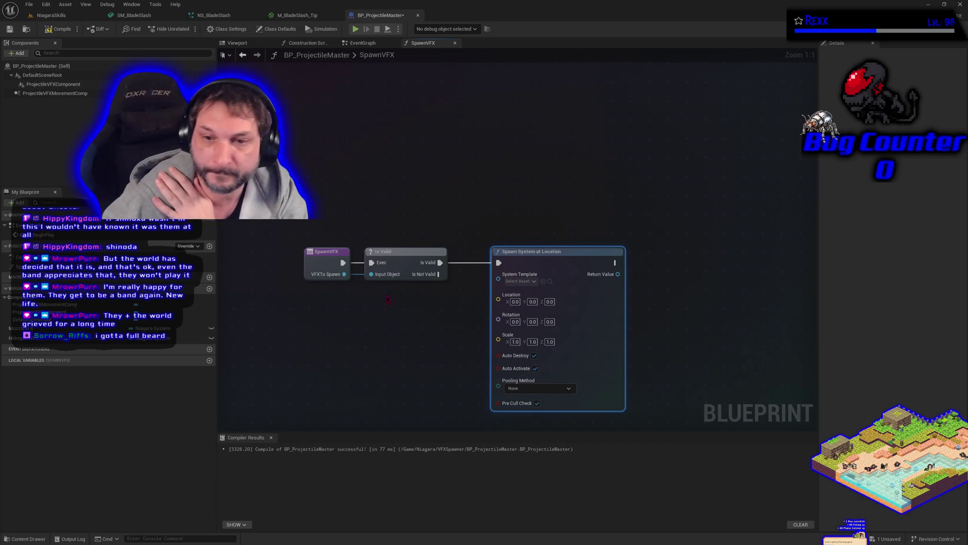
Route the VFXTo Spawn wire through two reroute nodes placed below Is Valid.
mouse_move(344, 274)
left_mouse_down()
mouse_move(350, 294)
mouse_move(371, 310)
mouse_move(369, 292)
mouse_move(469, 303)
mouse_move(498, 274)
left_mouse_up()
type("rer")
left_click(389, 328)
type("rer")
left_click(468, 322)
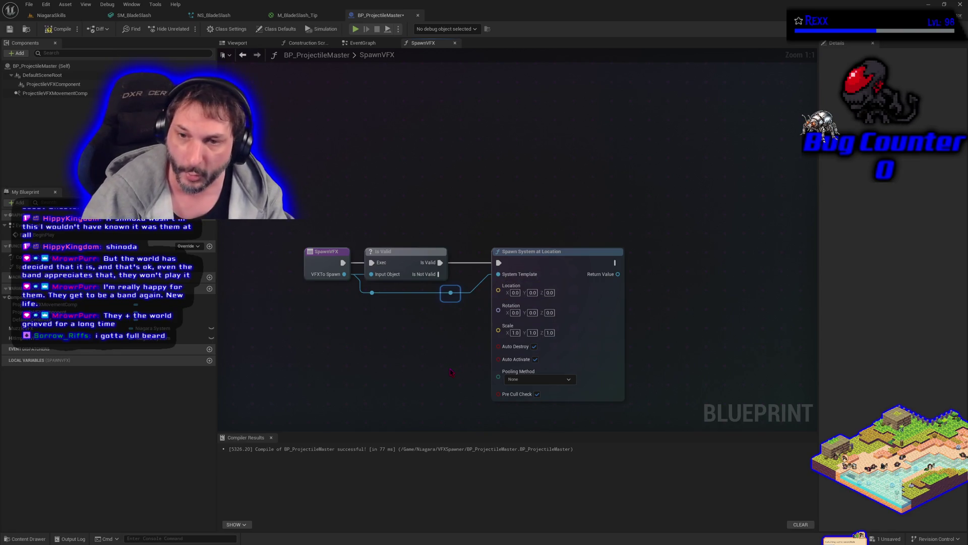
Compile and save BP_ProjectileMaster.
left_click(60, 29)
left_click(391, 319)
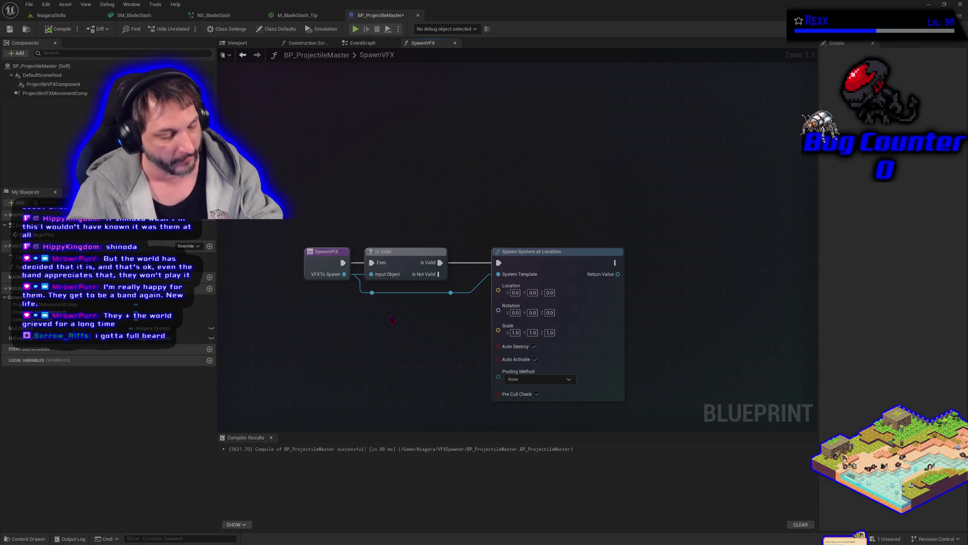
key("ctrl+s")
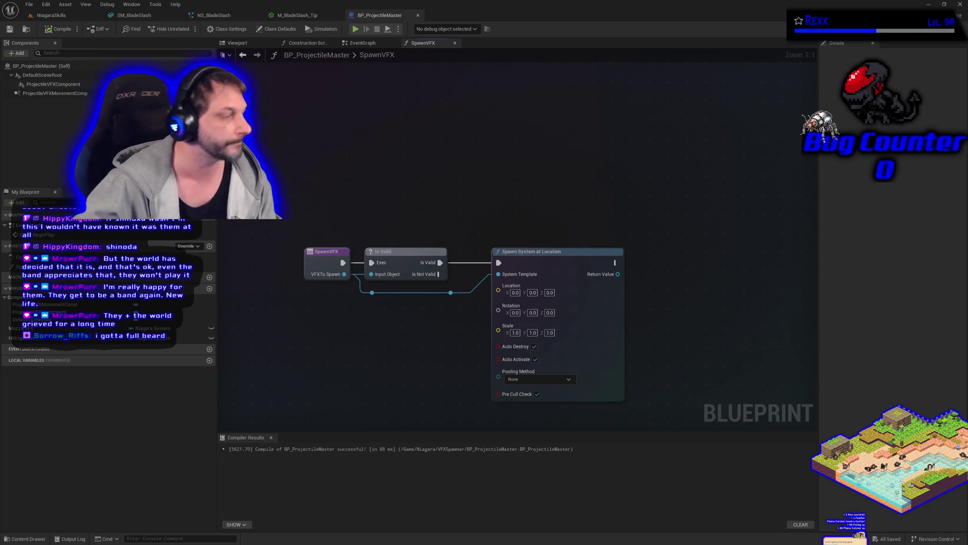
Add a Get Actor Location node and wire it into Spawn System at Location's Location.
right_click(377, 339)
type("get")
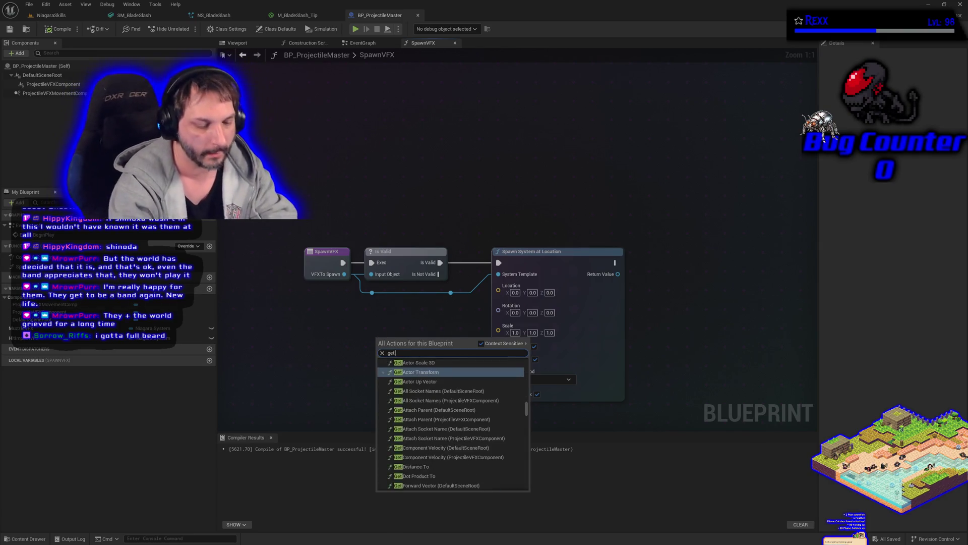
type(" actr locati")
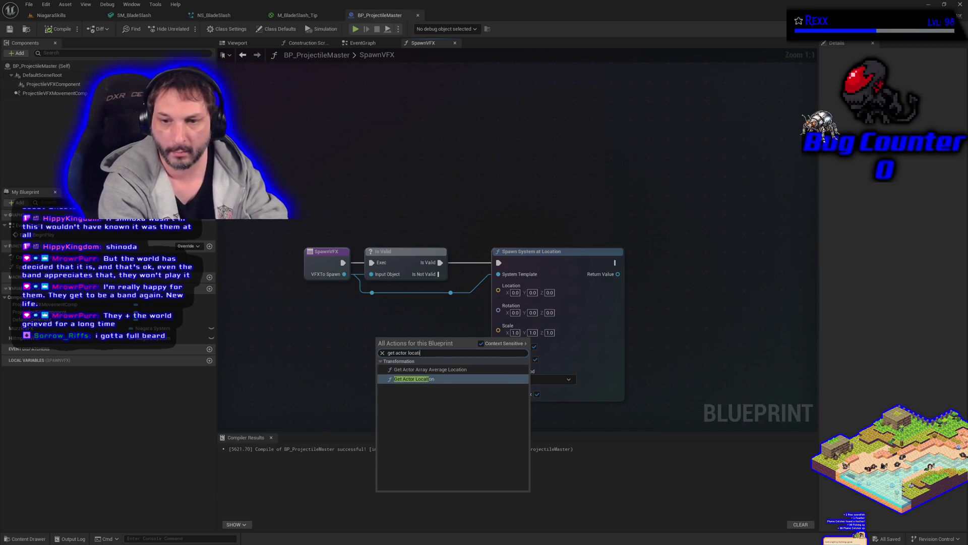
key("Return")
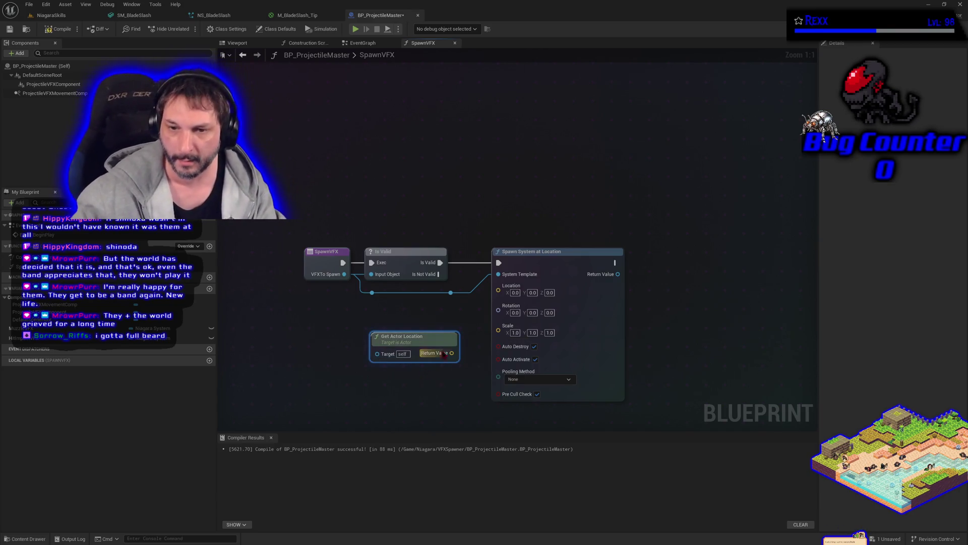
left_click_drag(452, 353, 498, 290)
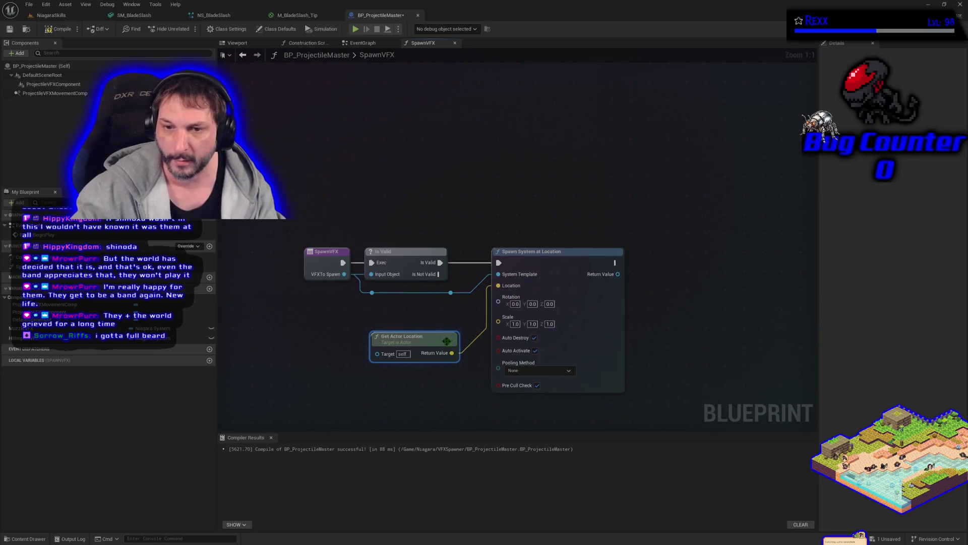
left_click_drag(434, 344, 410, 314)
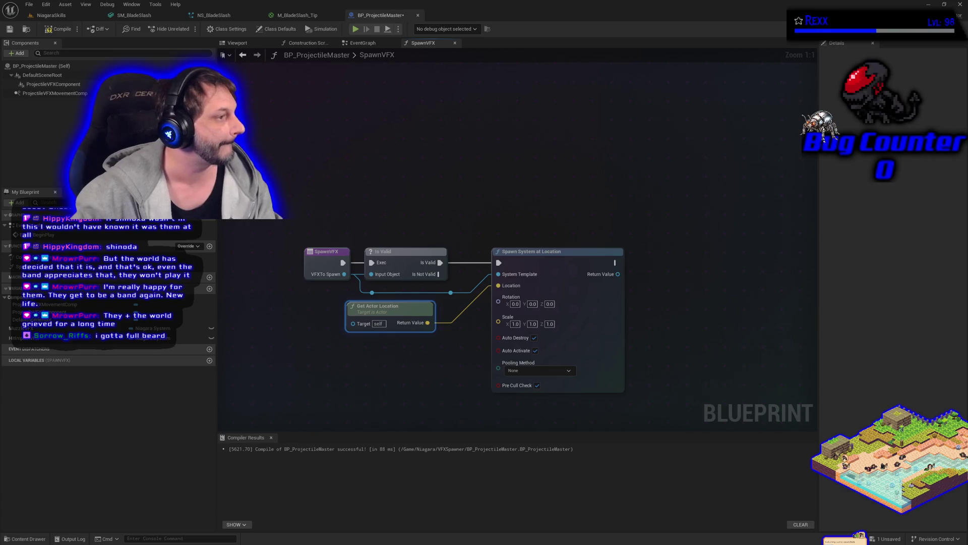
Compile and save BP_ProjectileMaster with the new location wiring.
left_click(59, 29)
left_click(307, 362)
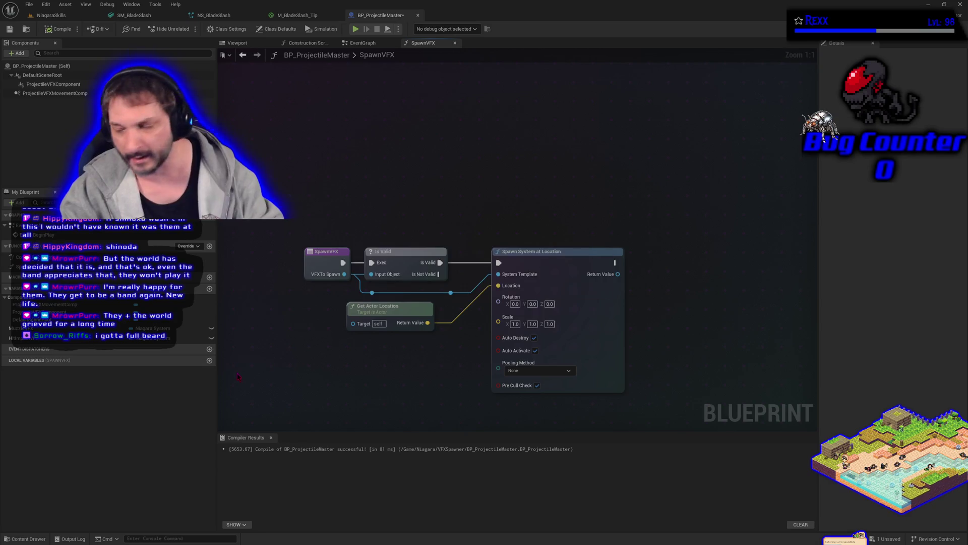
key("ctrl+s")
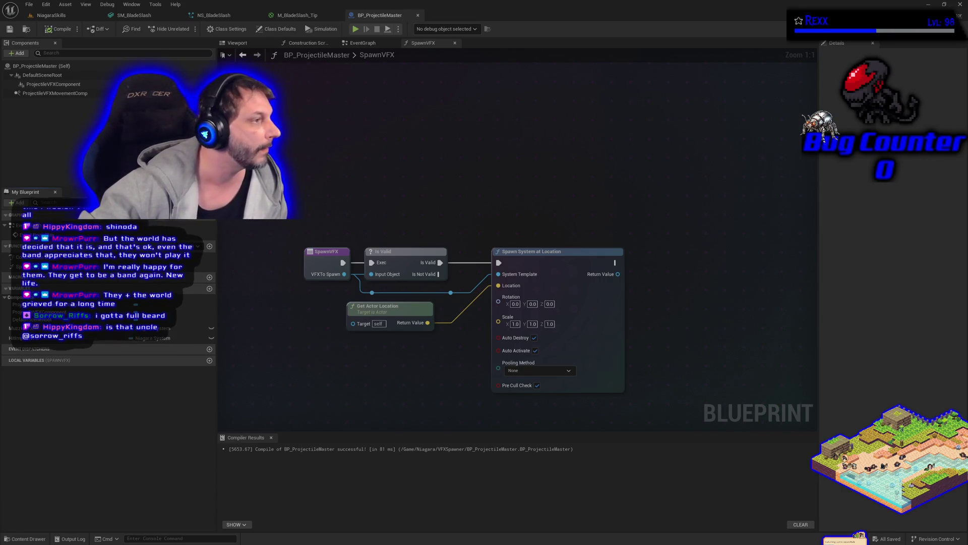
left_click(360, 44)
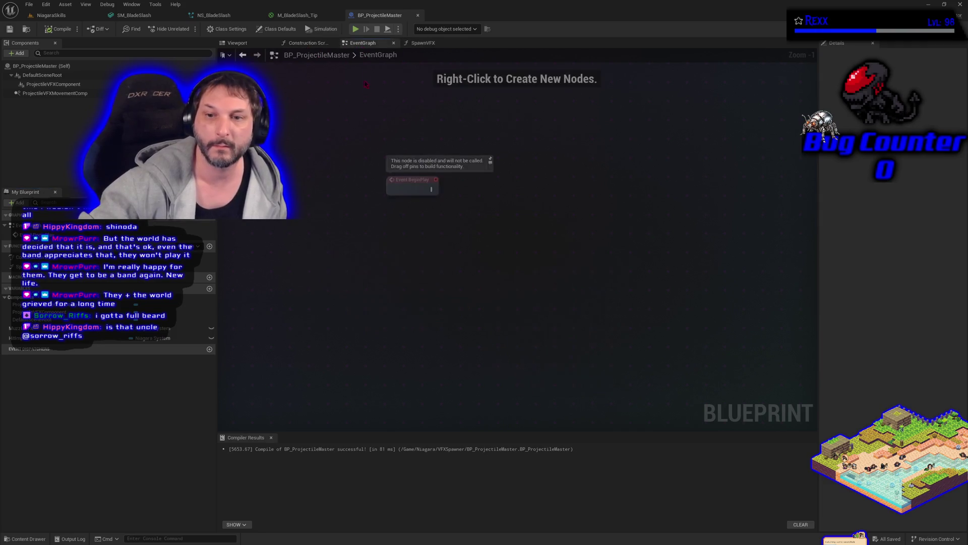
Call Spawn VFX after Event BeginPlay, feeding the Muzzle VFX variable into VFXTo Spawn.
mouse_move(31, 266)
left_mouse_down()
mouse_move(454, 223)
mouse_move(438, 196)
left_mouse_up()
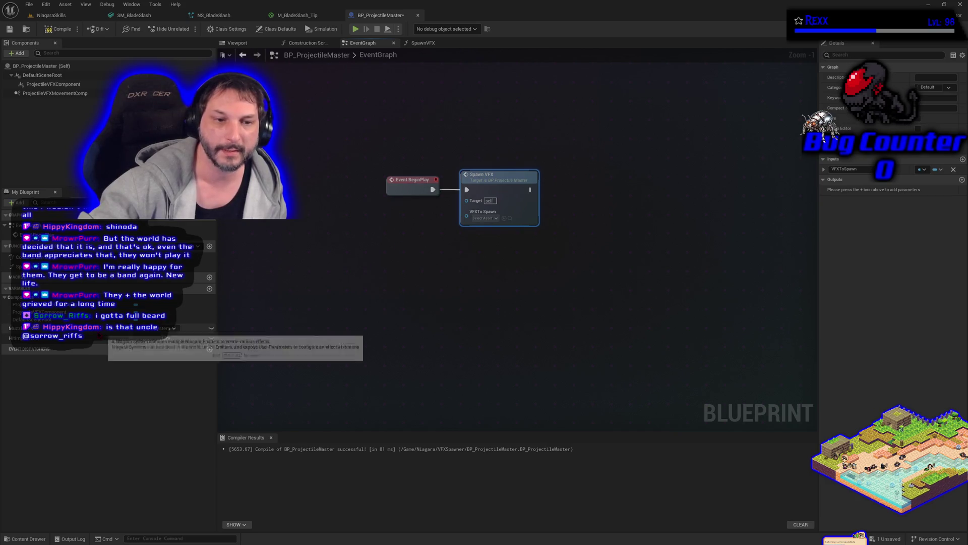
mouse_move(174, 328)
left_mouse_down()
mouse_move(443, 247)
mouse_move(464, 223)
left_mouse_up()
left_click(322, 251)
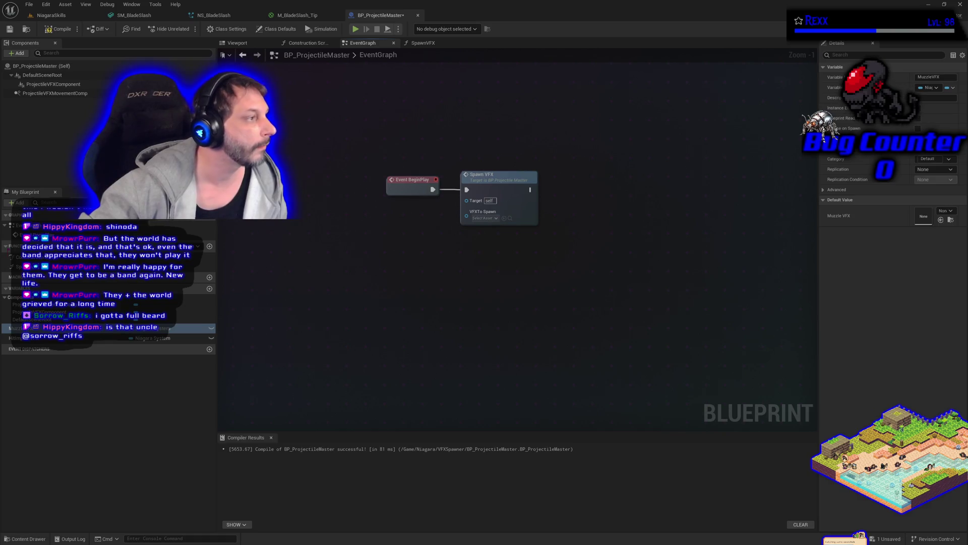
left_click_drag(166, 328, 468, 217)
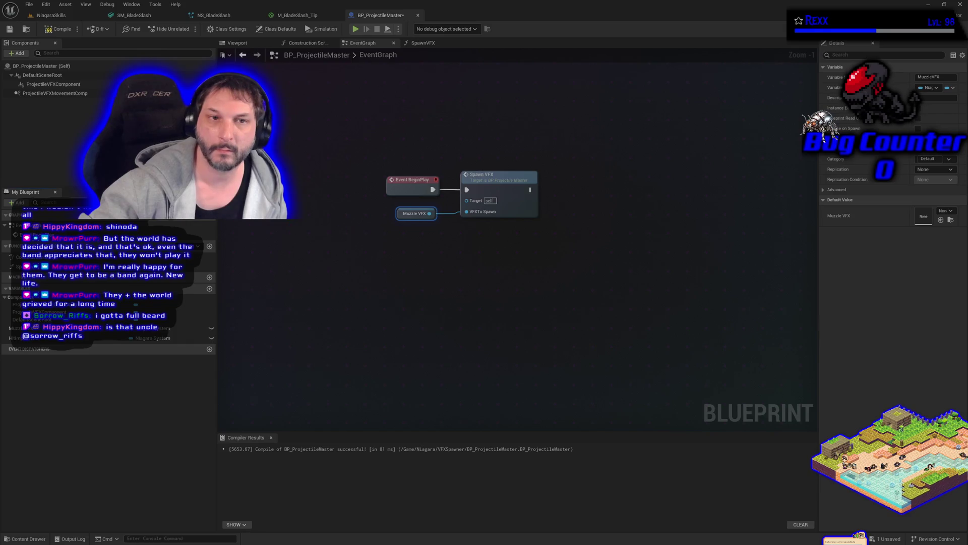
Compile and save the blueprint with the BeginPlay Spawn VFX call.
left_click(60, 29)
left_click(10, 29)
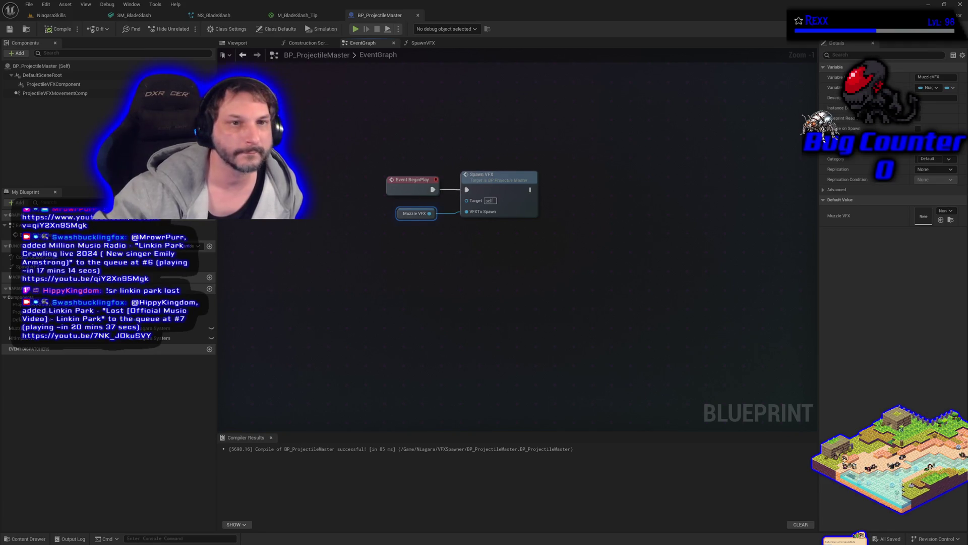
left_click(19, 54)
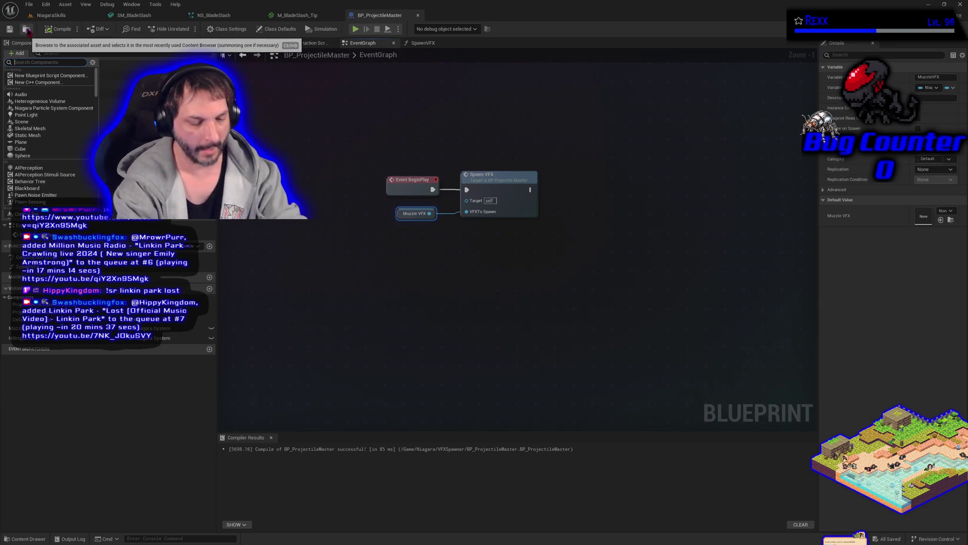
Add a Box Collision component named ProjectileCollisionBox and compile the blueprint.
type("box")
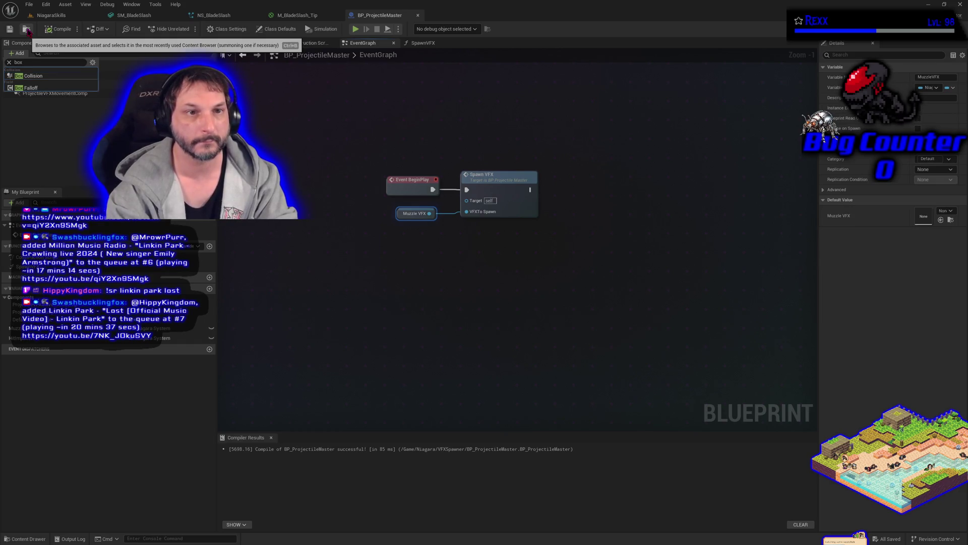
left_click(38, 76)
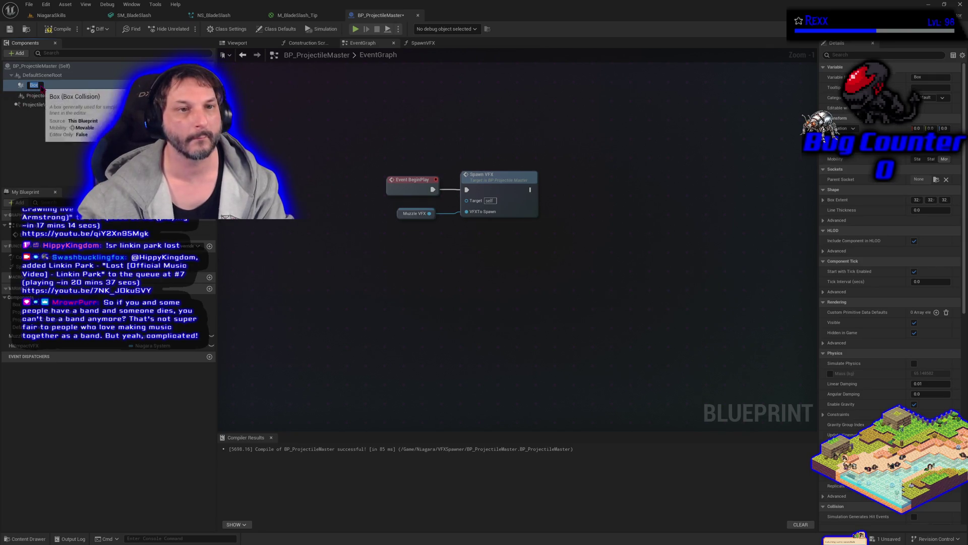
type("P")
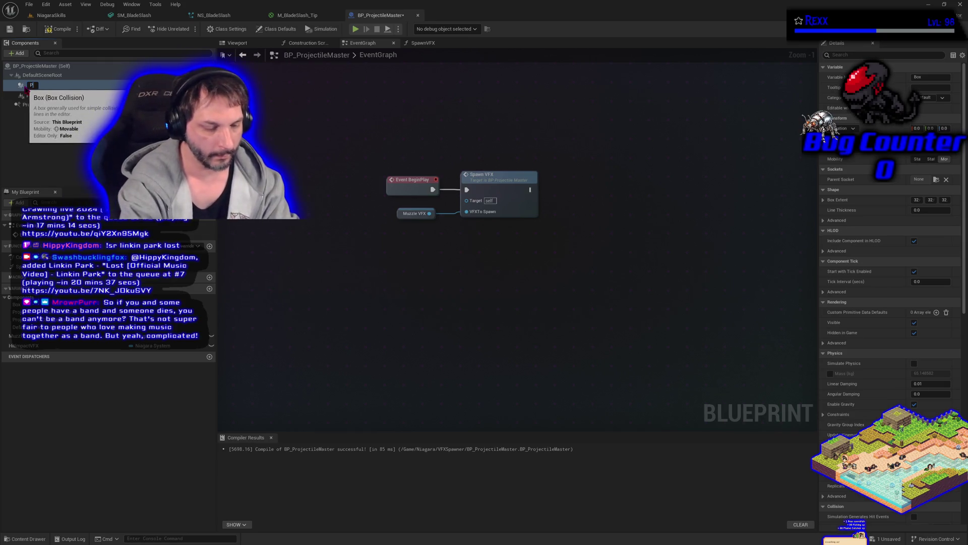
type("rojectileCo")
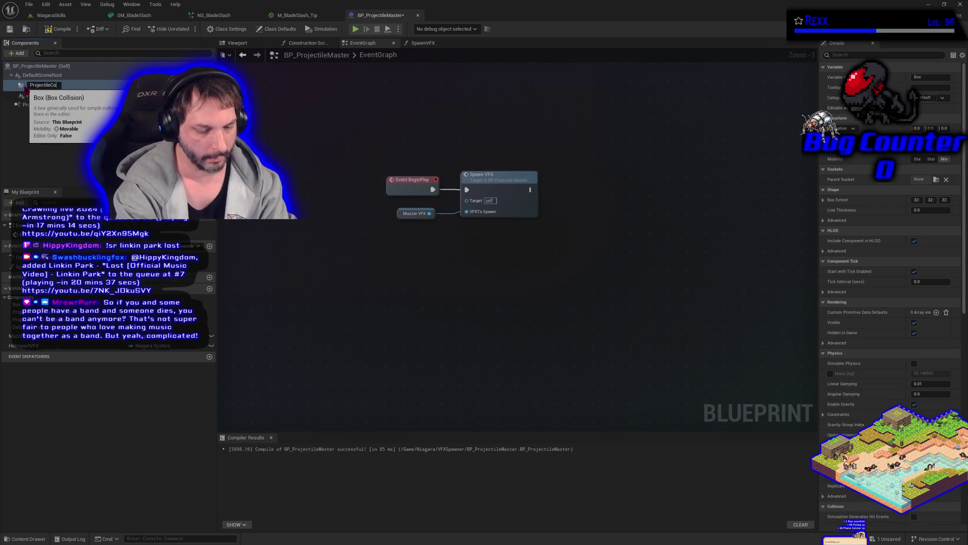
type("llisionBox")
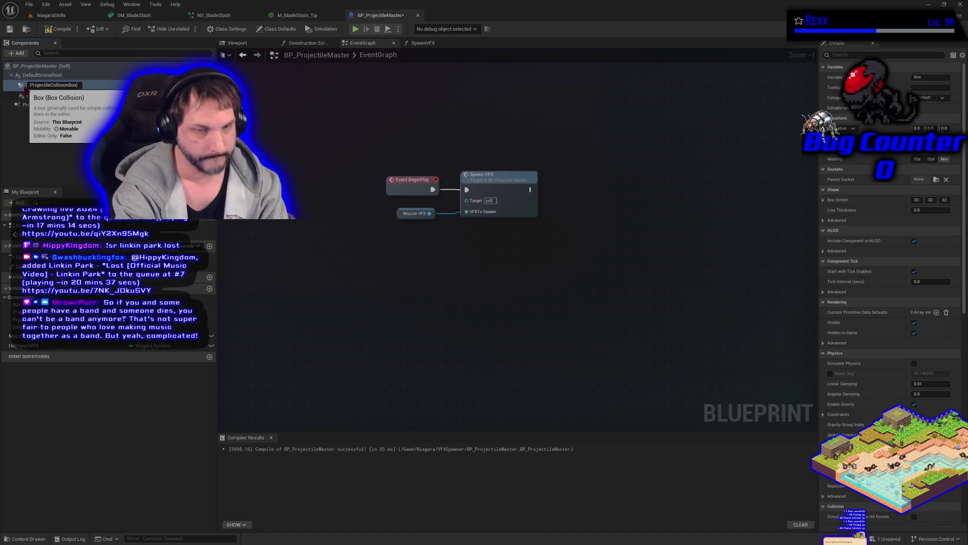
key("Return")
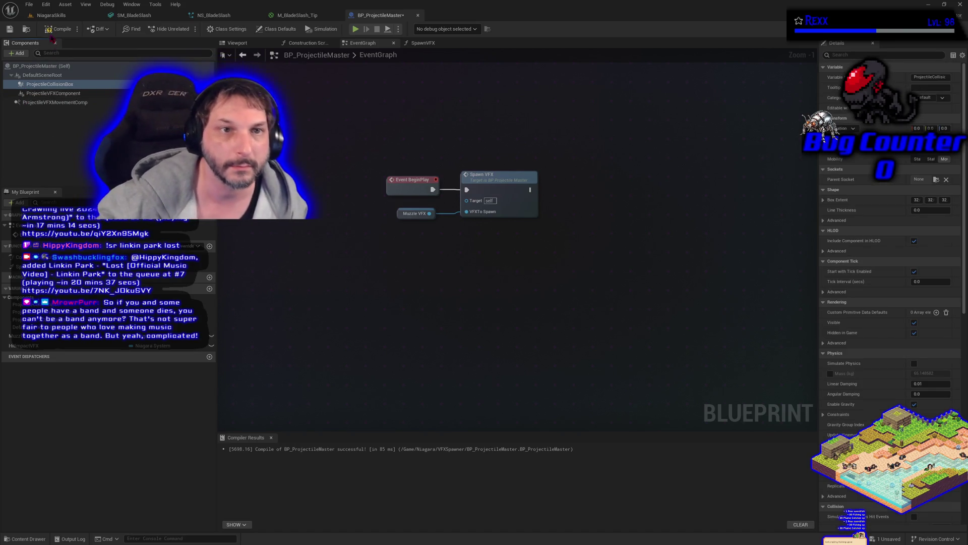
left_click(58, 29)
left_click(9, 28)
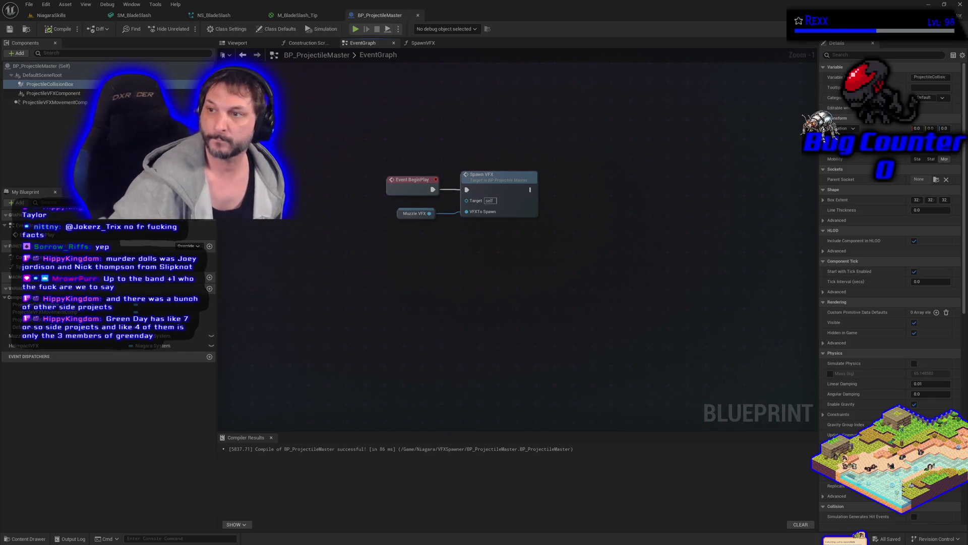
Widen the Details panel to read the collision box's 32, 32, 32 extent.
left_click_drag(819, 303, 684, 302)
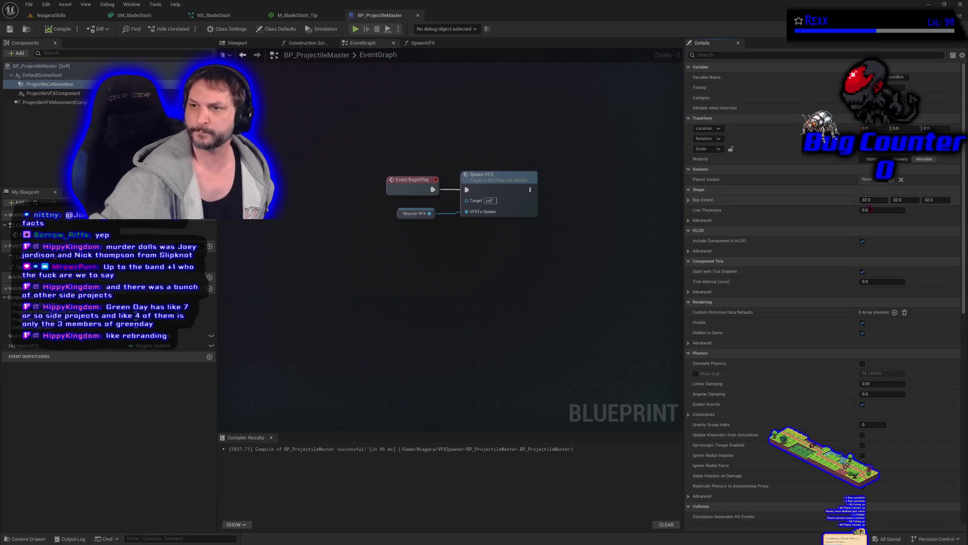
Set ProjectileCollisionBox's box extent to X 21, Y 23, Z 15 and view it in the Viewport.
left_click(867, 200)
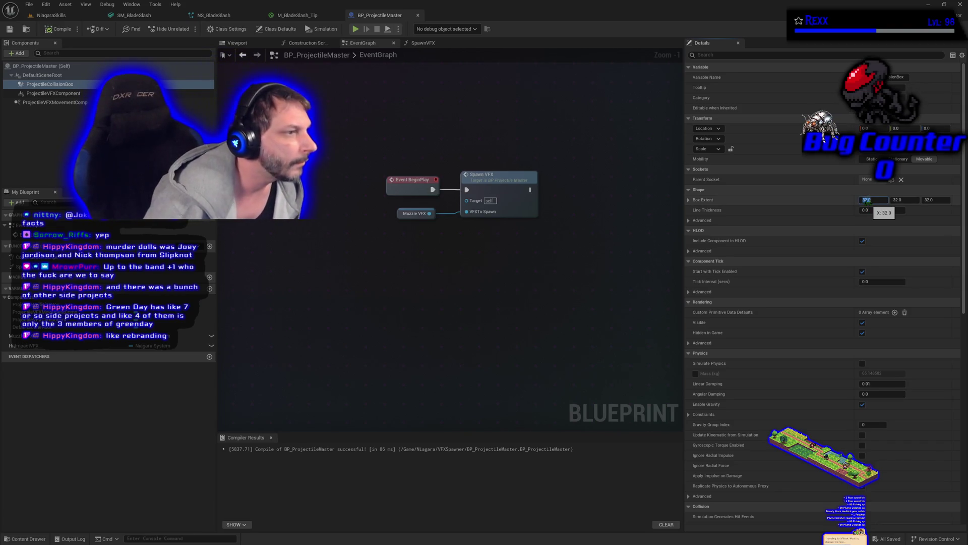
type("21")
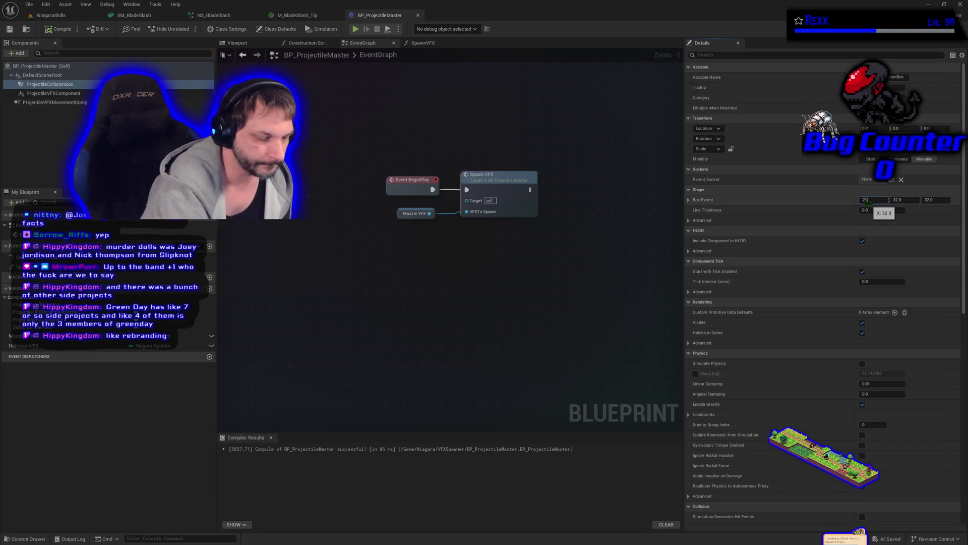
key("Tab")
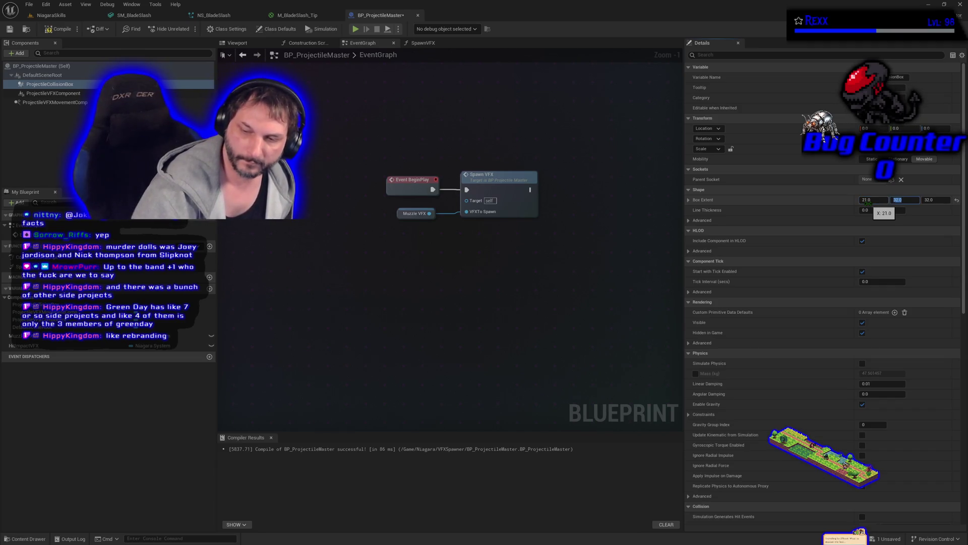
type("23")
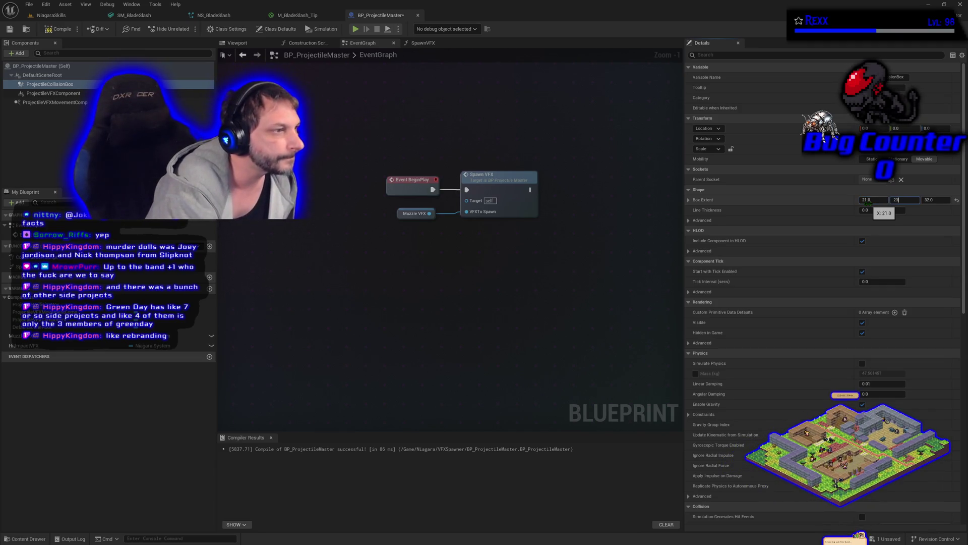
key("Tab")
type("15")
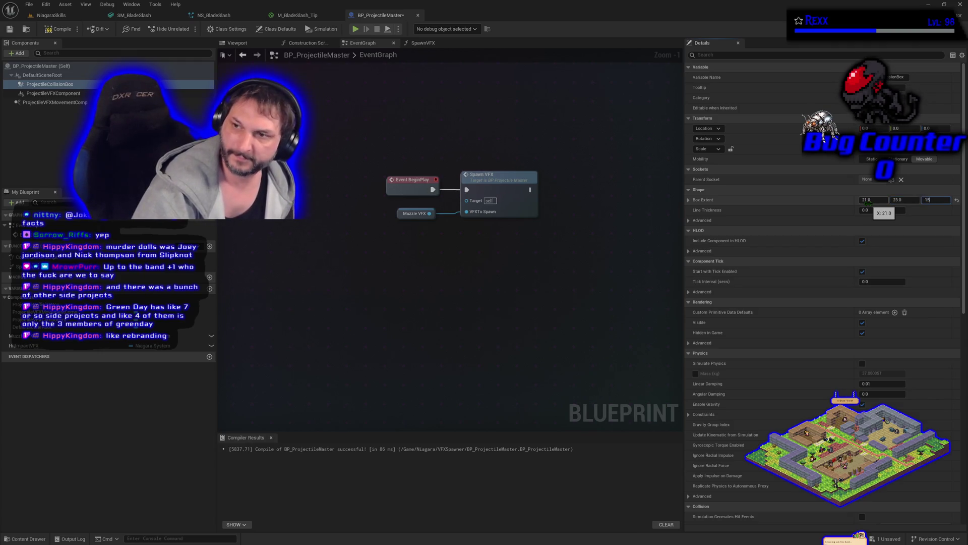
key("Return")
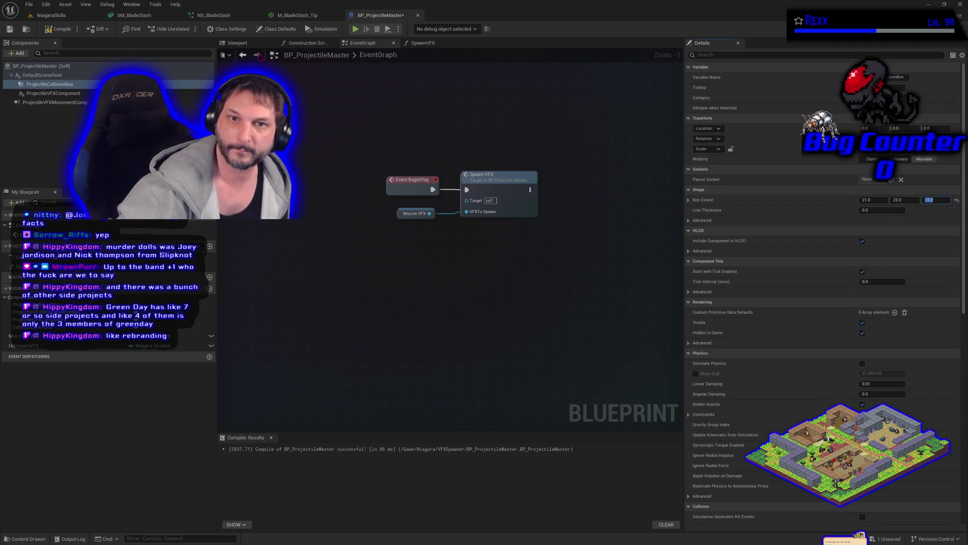
left_click(237, 43)
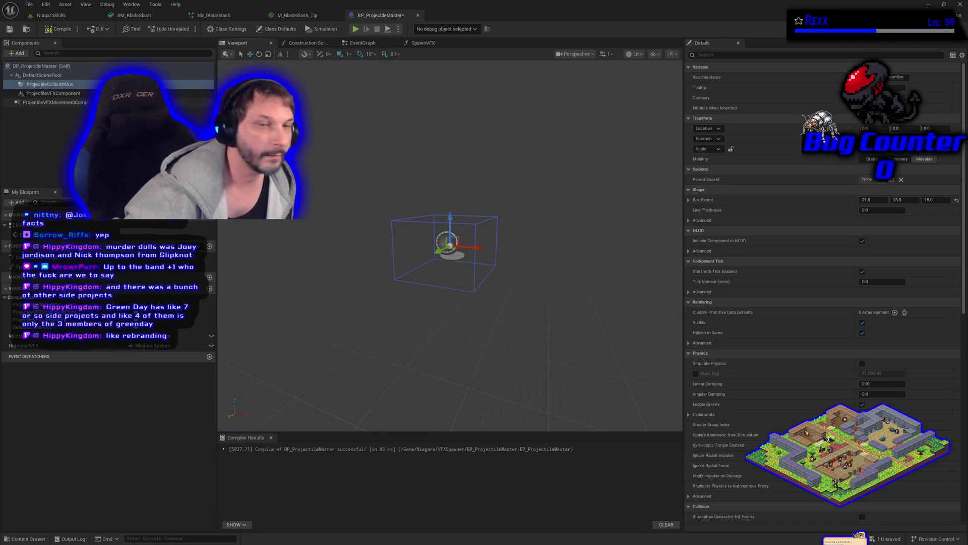
Compile and save BP_ProjectileMaster with the resized collision box.
left_click(59, 29)
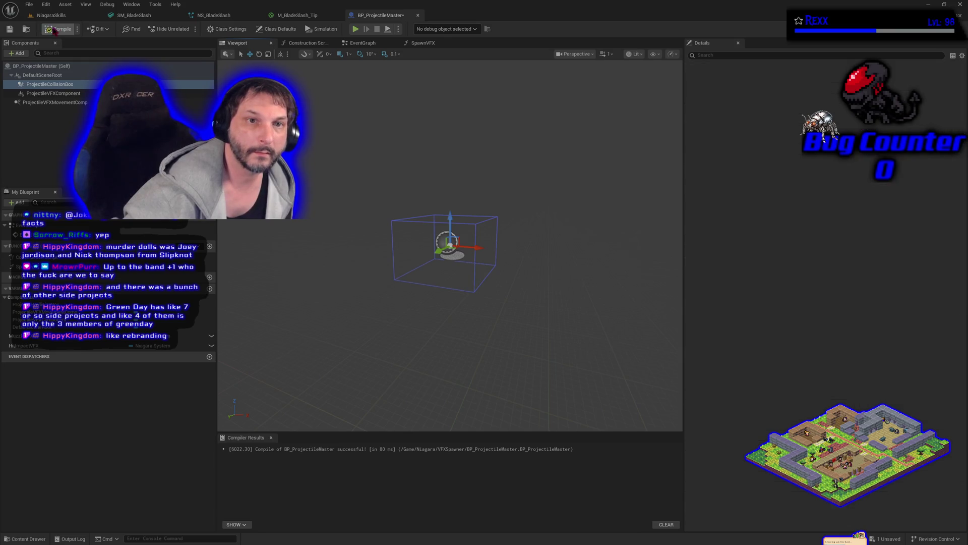
left_click(10, 29)
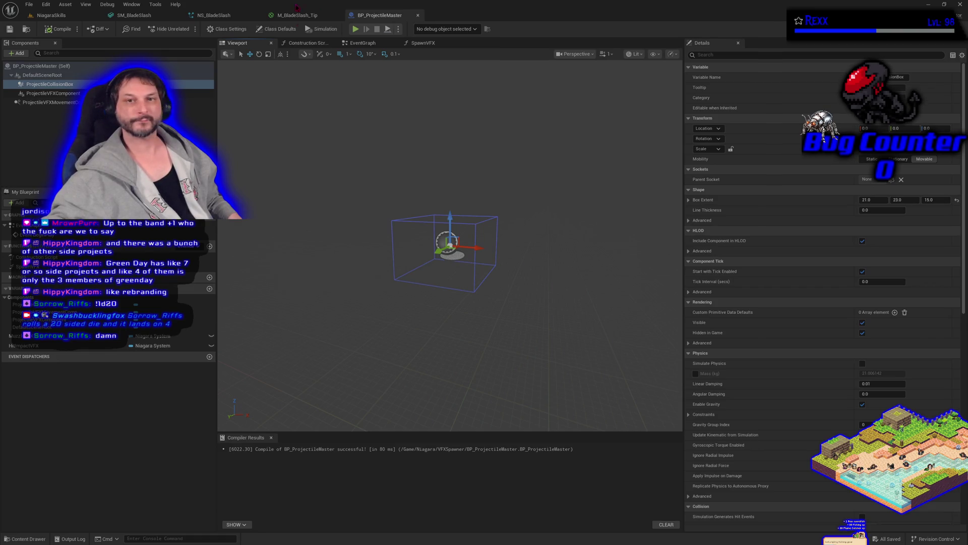
left_click(371, 46)
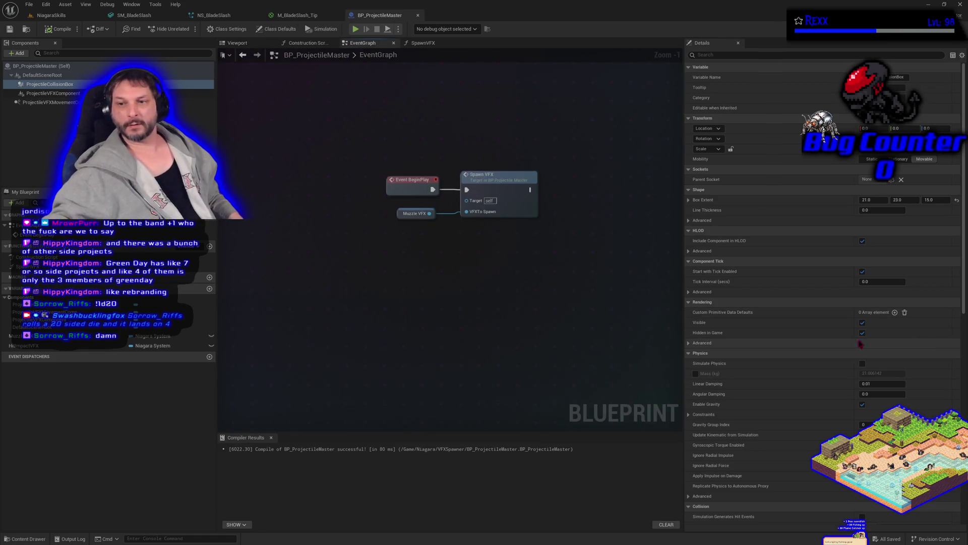
Add an On Component Begin Overlap event for ProjectileCollisionBox from the Details panel's Events list.
scroll(822, 292, "down", 5)
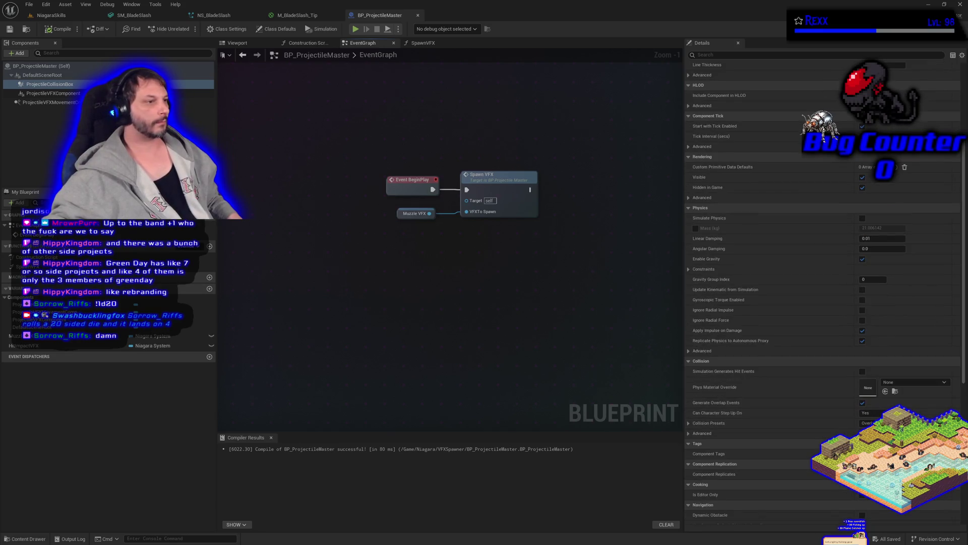
scroll(832, 410, "down", 7)
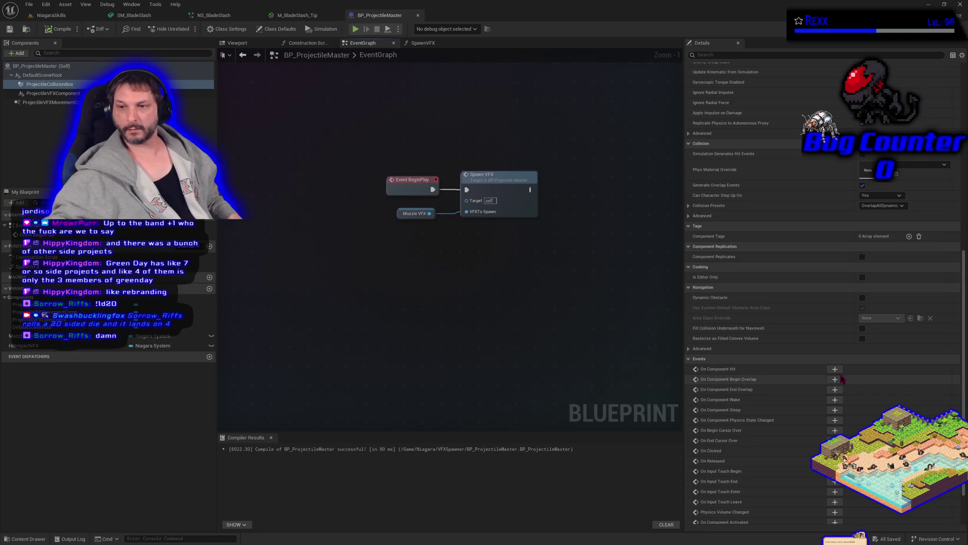
left_click(835, 380)
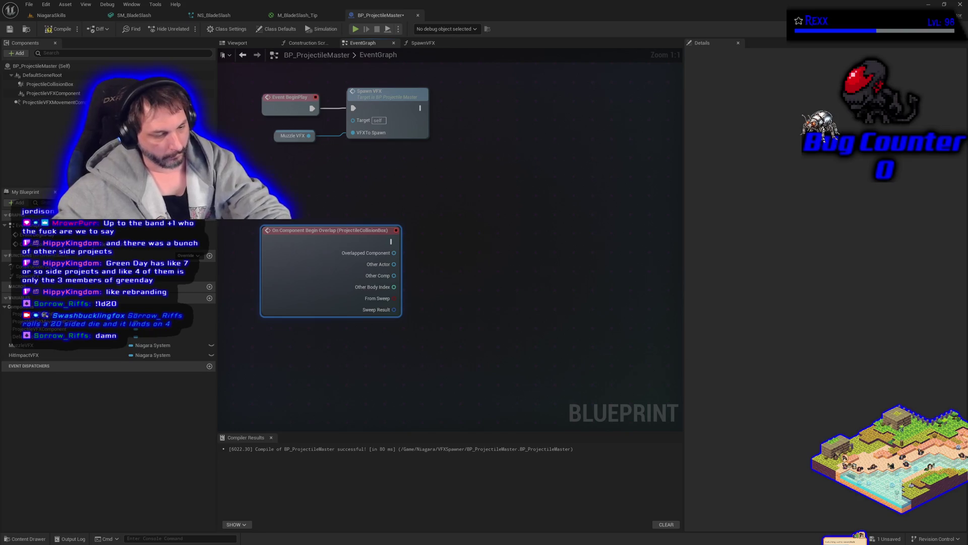
Paste the hit-handling nodes by the overlap event, wiring its exec and Other Actor into Cast To BlockingVolume.
left_click(512, 311)
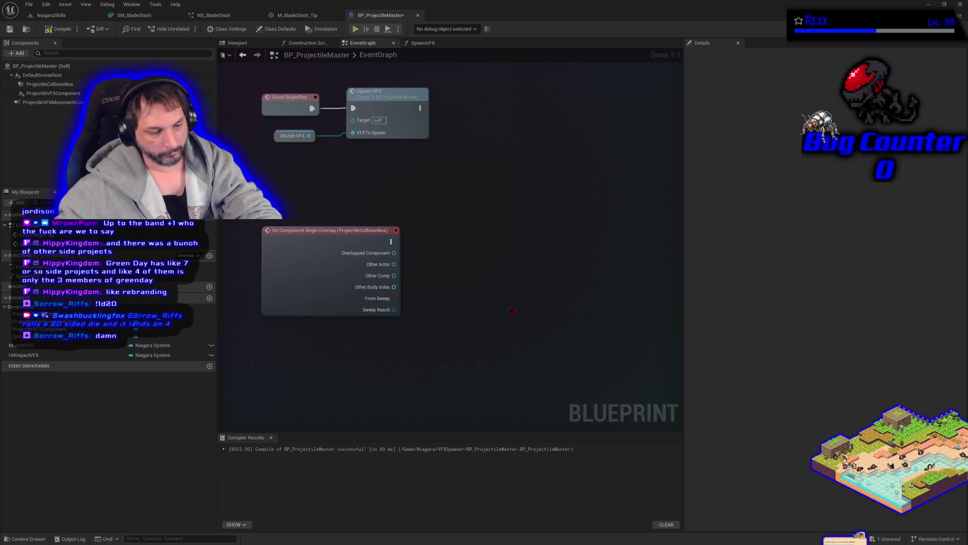
key("ctrl+v")
mouse_move(418, 297)
left_mouse_down()
mouse_move(451, 274)
mouse_move(456, 223)
mouse_move(456, 236)
left_mouse_up()
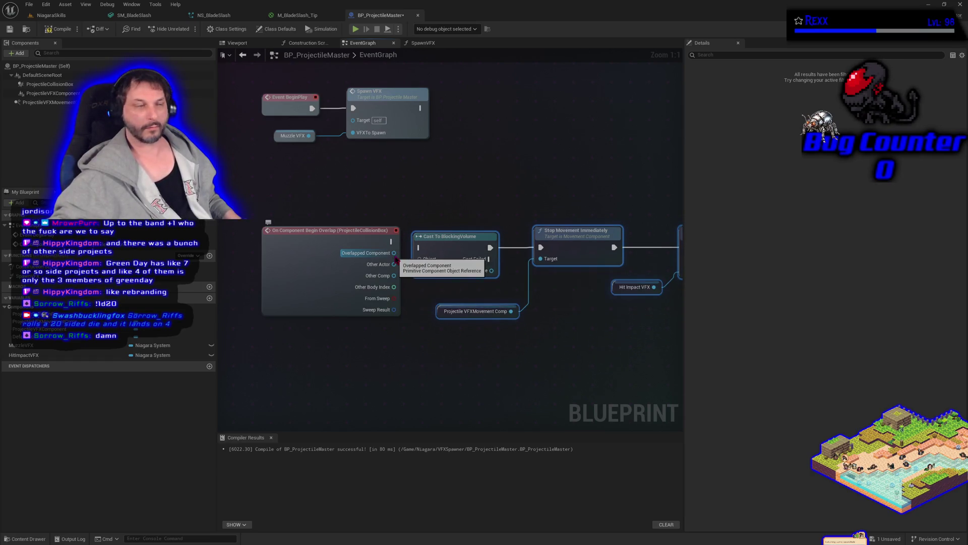
mouse_move(394, 264)
left_mouse_down()
mouse_move(419, 258)
mouse_move(411, 248)
mouse_move(419, 247)
left_mouse_up()
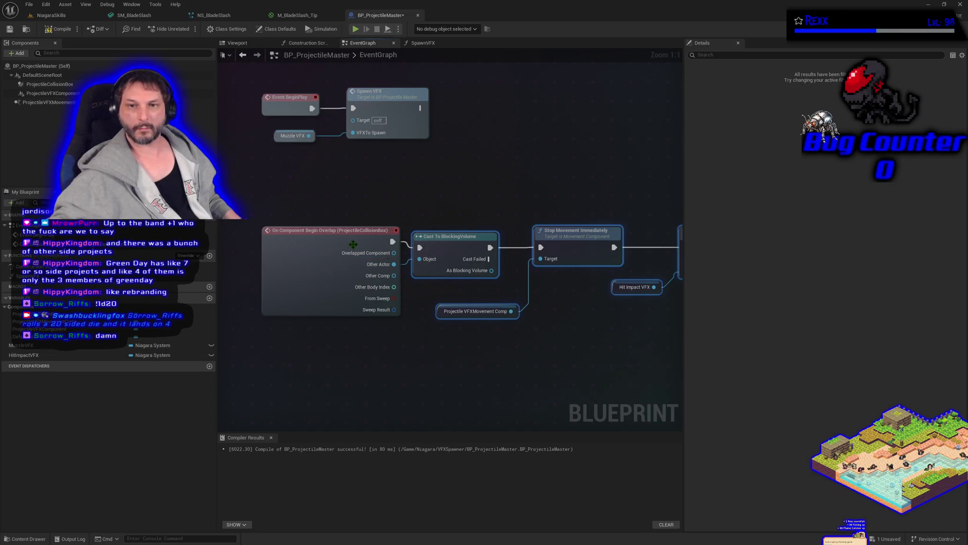
left_click_drag(344, 249, 342, 255)
scroll(504, 360, "down", 2)
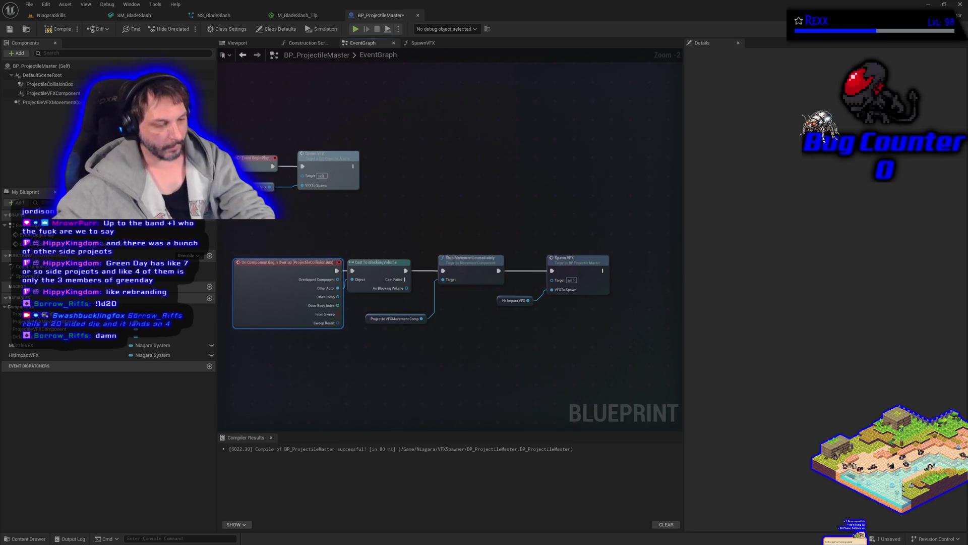
left_click_drag(666, 206, 396, 216)
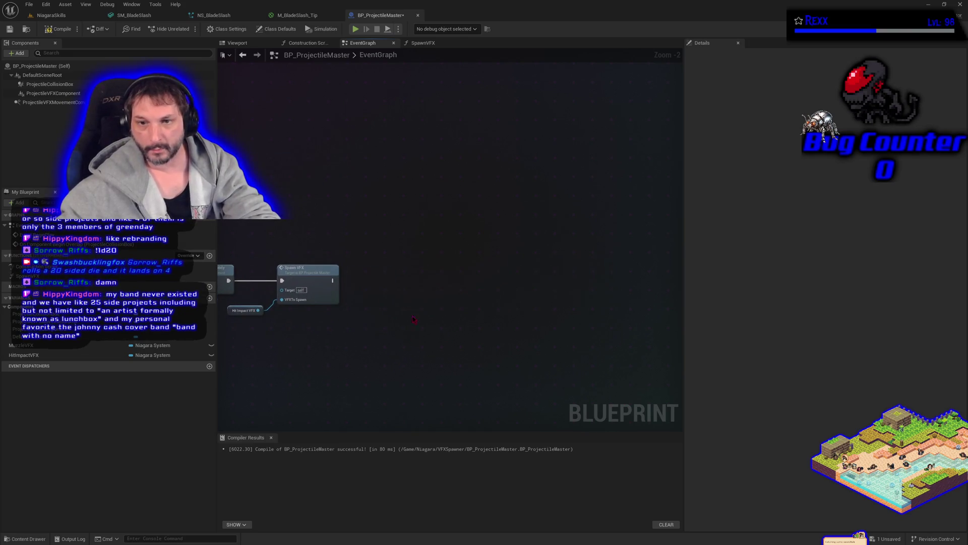
Chain Delay and Destroy Actor after Spawn VFX and promote the Delay's Duration to a variable.
key("ctrl+v")
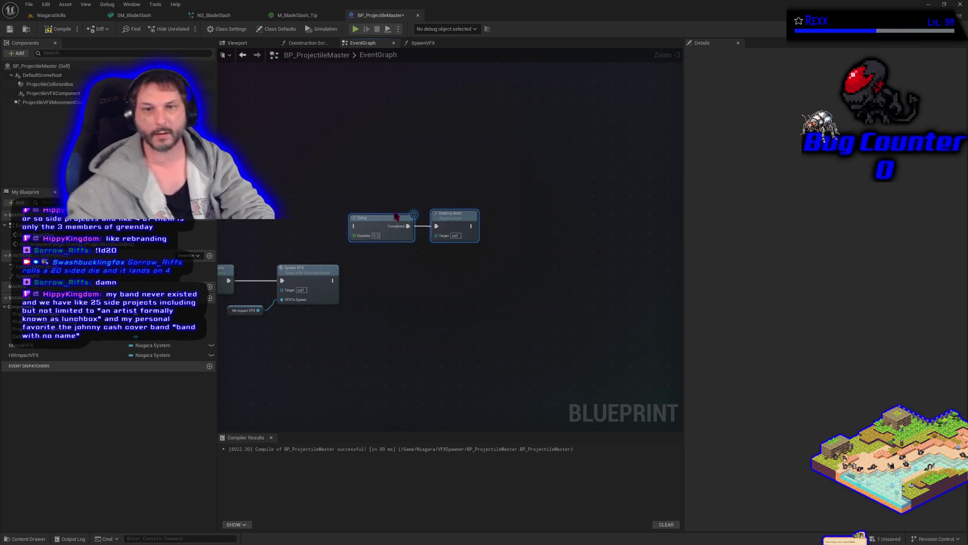
mouse_move(361, 229)
left_mouse_down()
mouse_move(385, 252)
mouse_move(394, 281)
mouse_move(371, 286)
mouse_move(448, 279)
left_mouse_up()
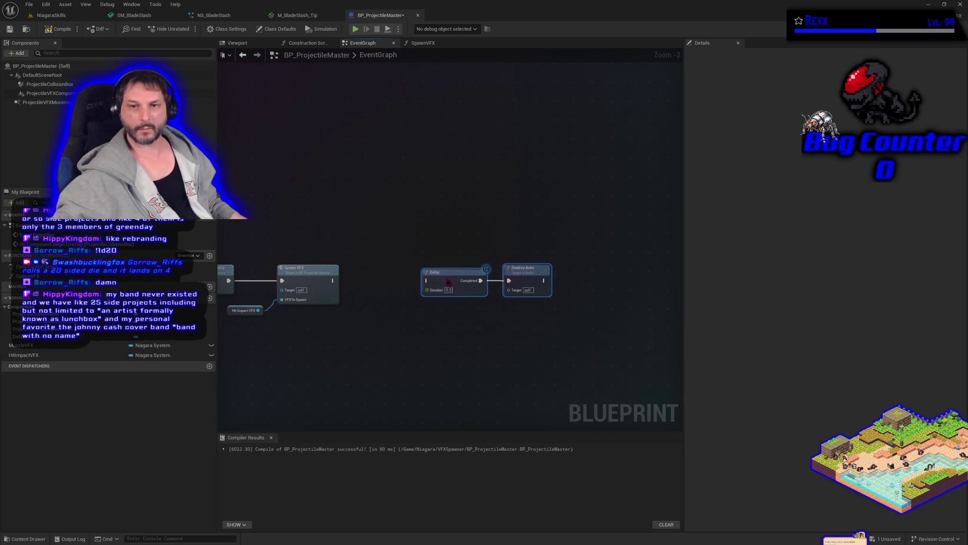
mouse_move(335, 279)
left_mouse_down()
mouse_move(423, 281)
mouse_move(427, 291)
left_mouse_up()
right_click(428, 291)
left_click(464, 320)
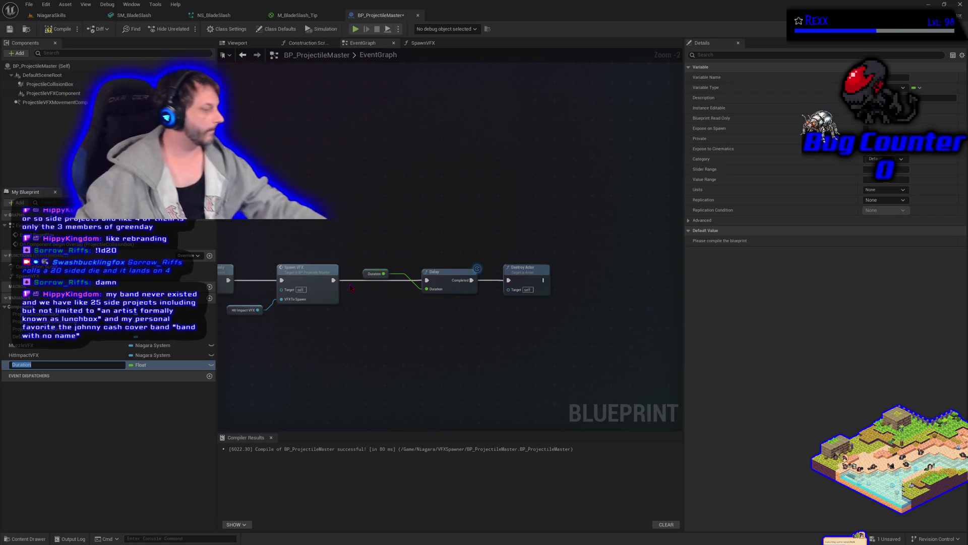
Name the new variable Projectile Destroy Delay, recompile with F7, and tuck its getter under the Delay.
type("Pr")
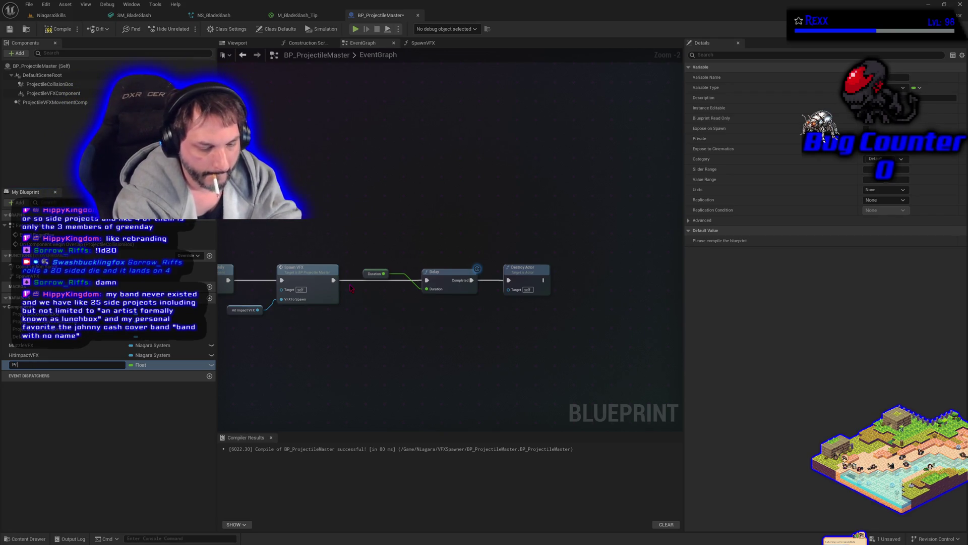
type("ojectile")
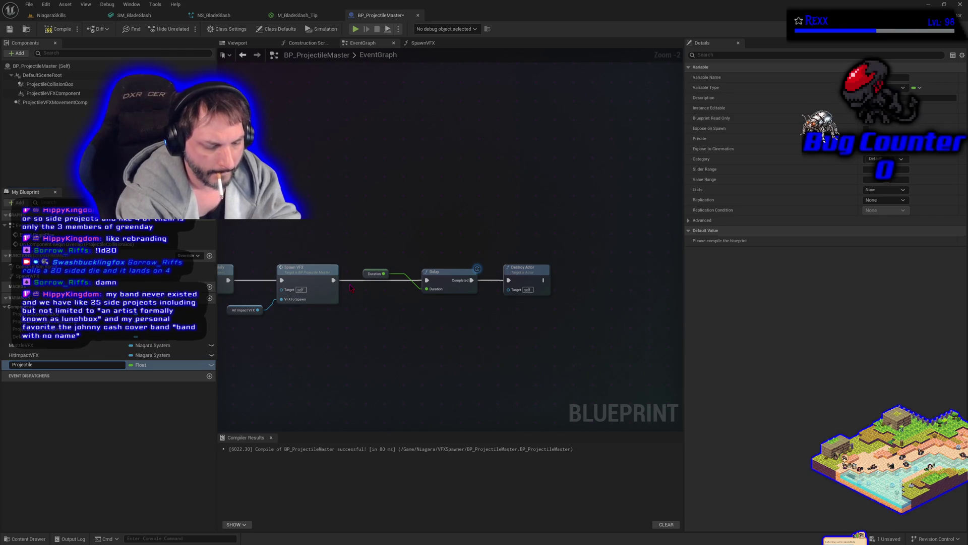
type(" Destroy Delay")
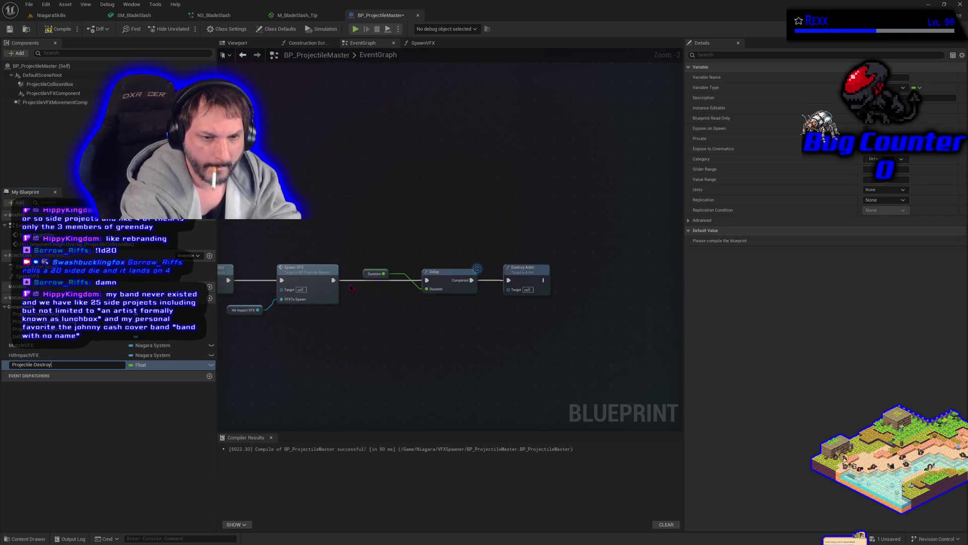
key("Return")
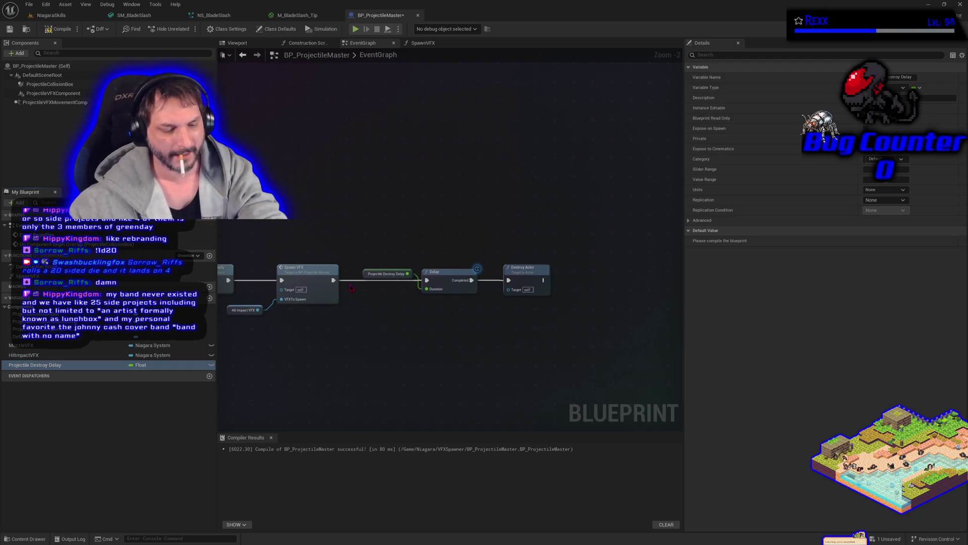
key("F7")
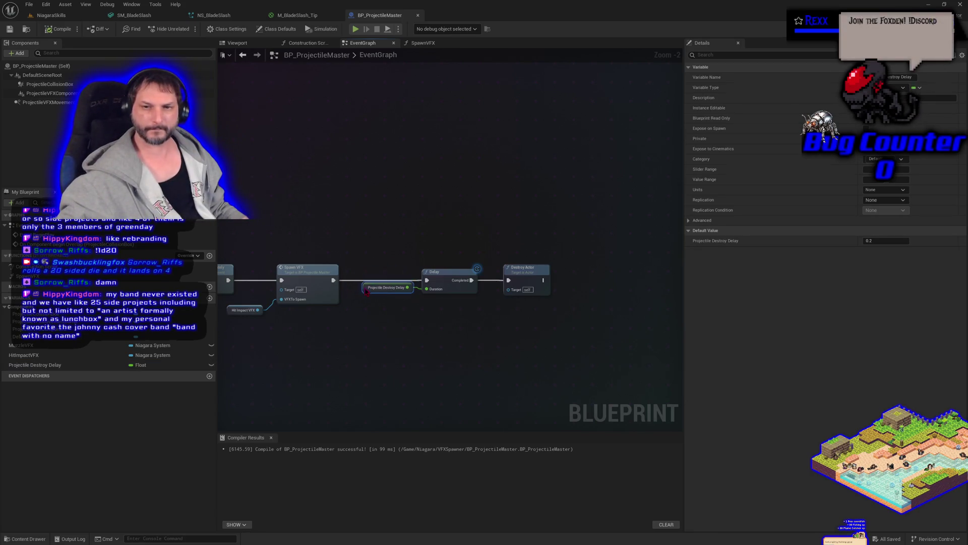
left_click_drag(367, 267, 366, 285)
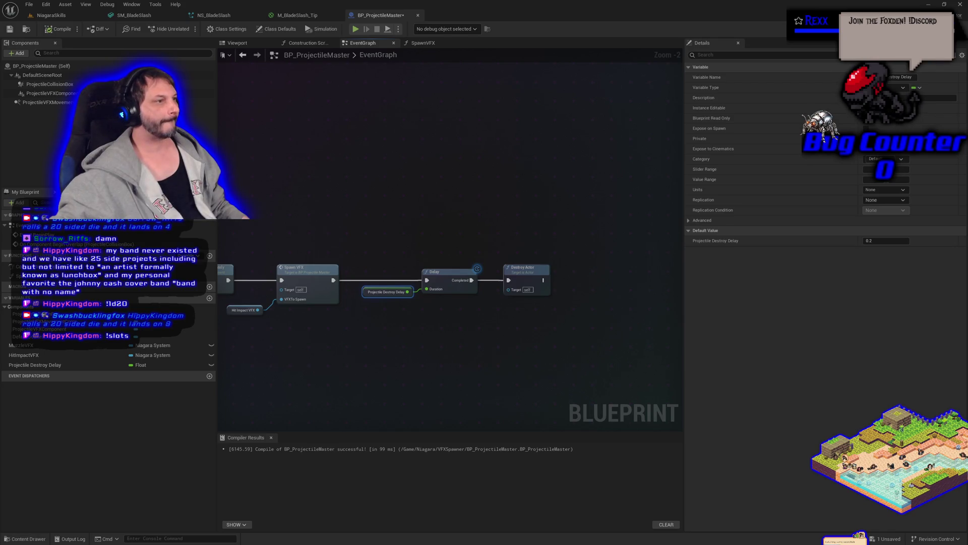
Zoom around the EventGraph, then check the StreamElements media request page and switch back.
scroll(385, 339, "down", 3)
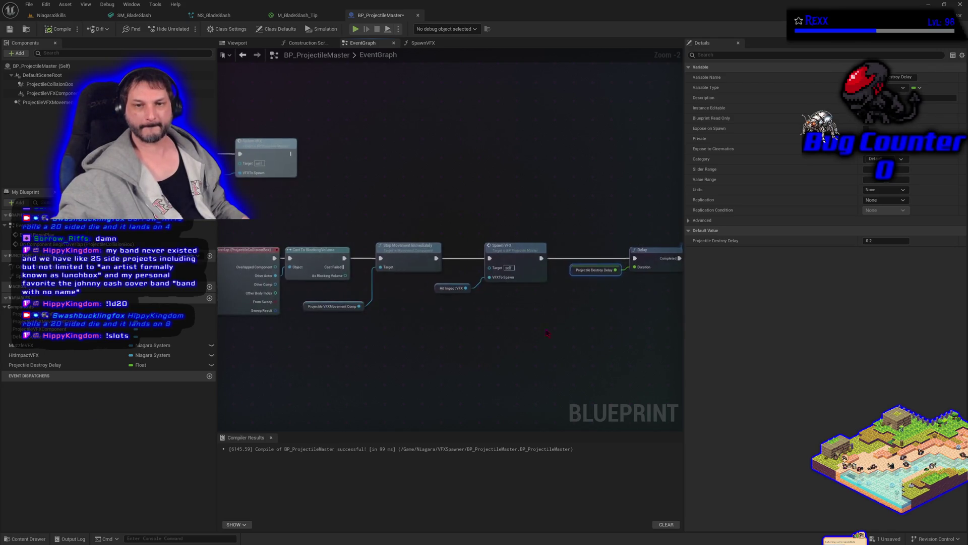
scroll(468, 360, "up", 2)
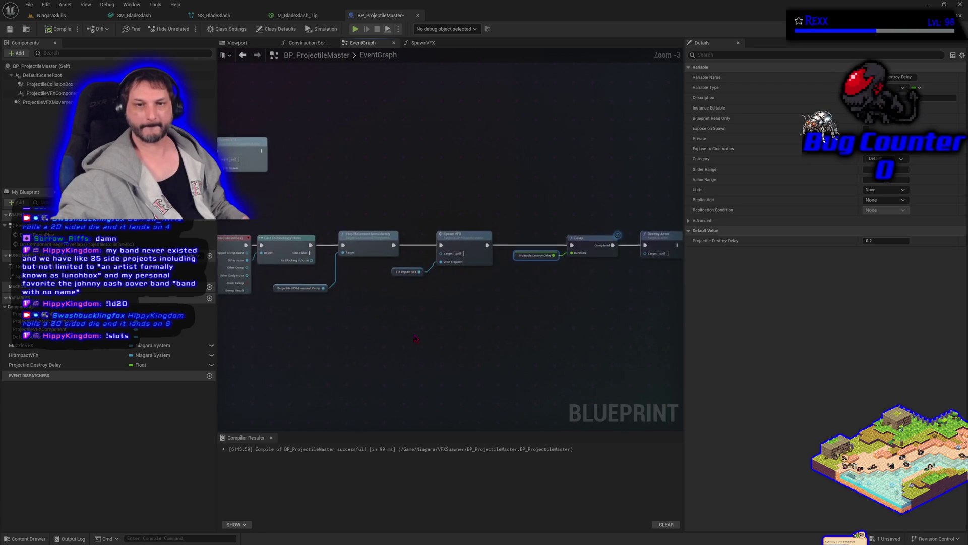
scroll(469, 359, "down", 1)
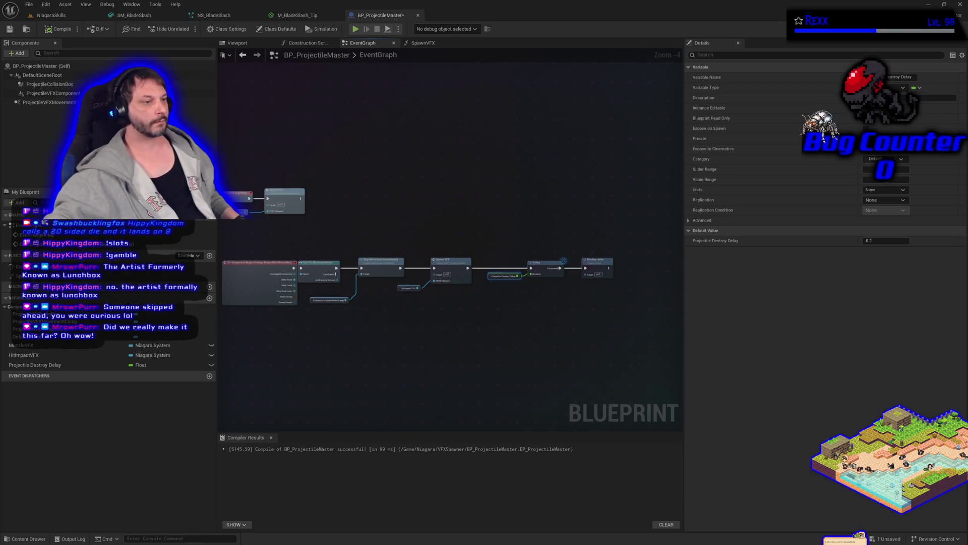
key("alt+Tab")
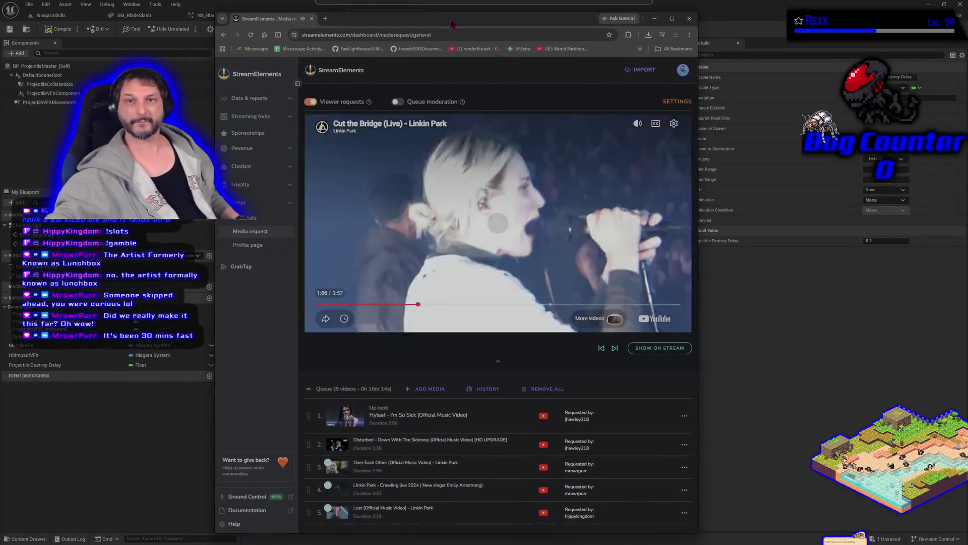
scroll(418, 431, "down", 1)
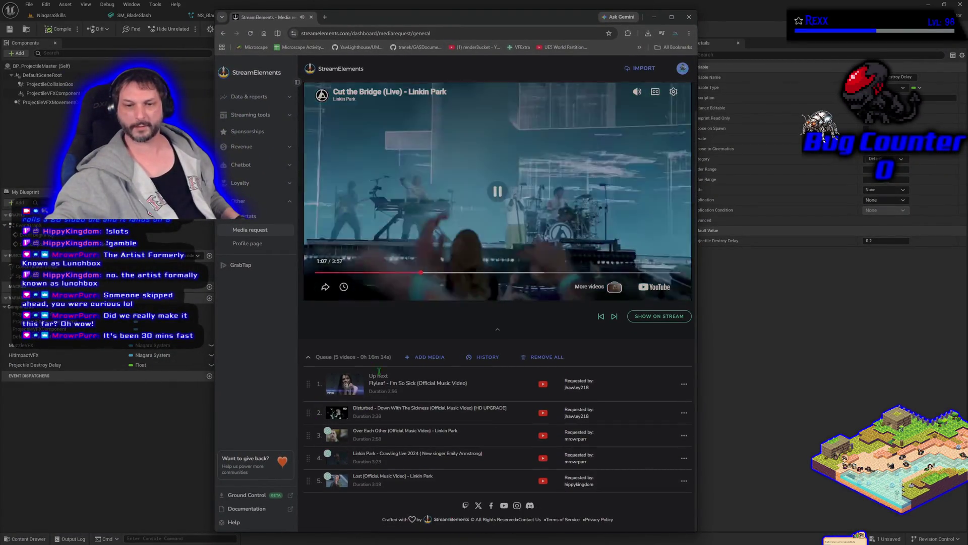
key("alt+Tab")
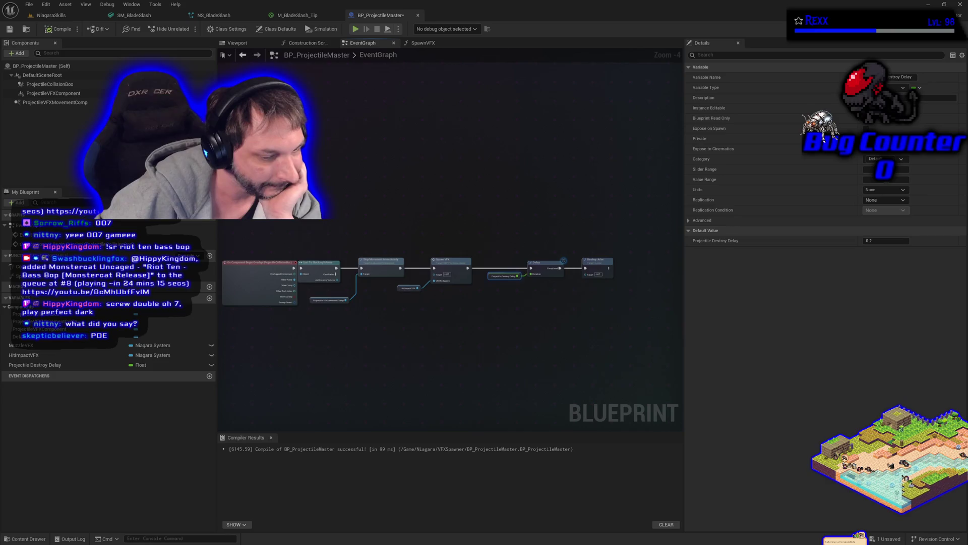
Bring the Steam client window to the front.
key("alt+Tab")
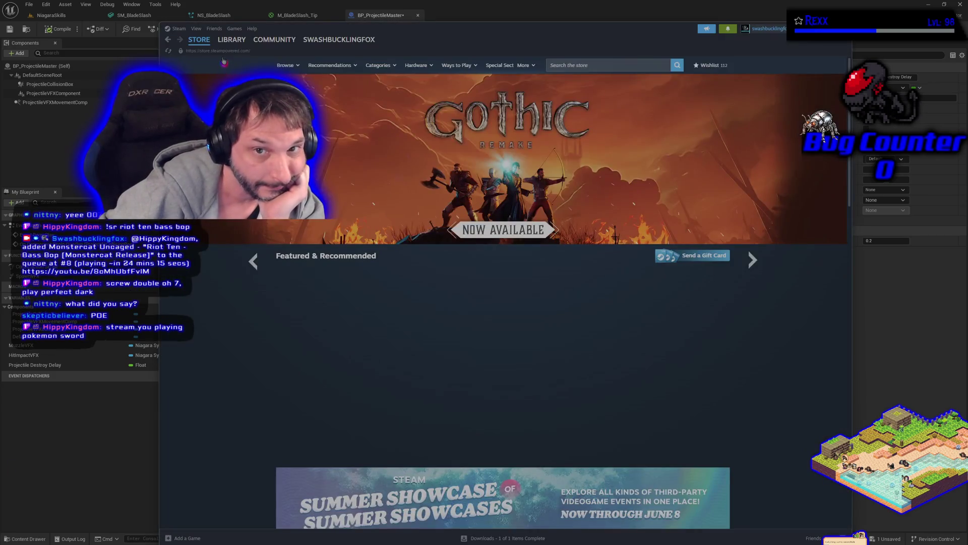
Browse Steam library pages for Path of Exile 2, Metal Gear Solid titles and 007 First Light, then close Steam.
left_click(229, 40)
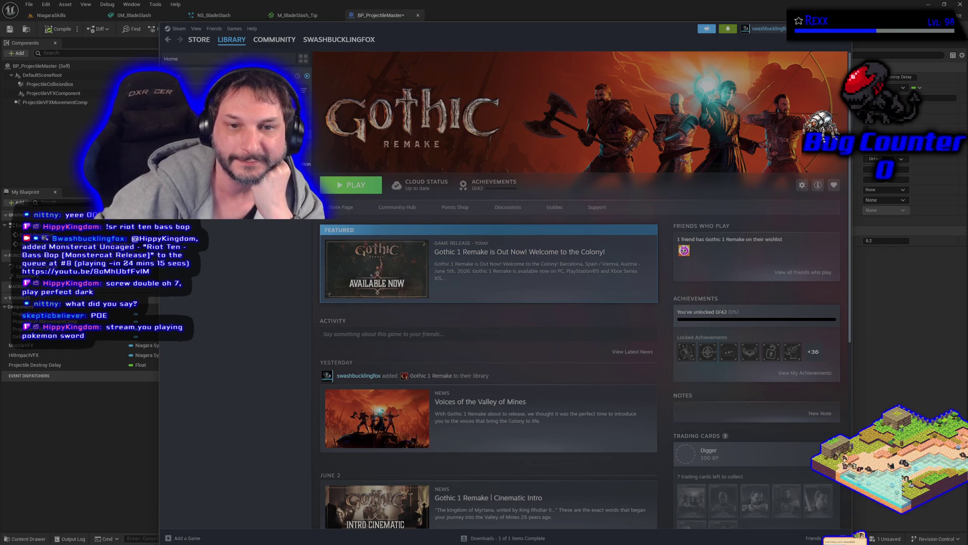
left_click(212, 112)
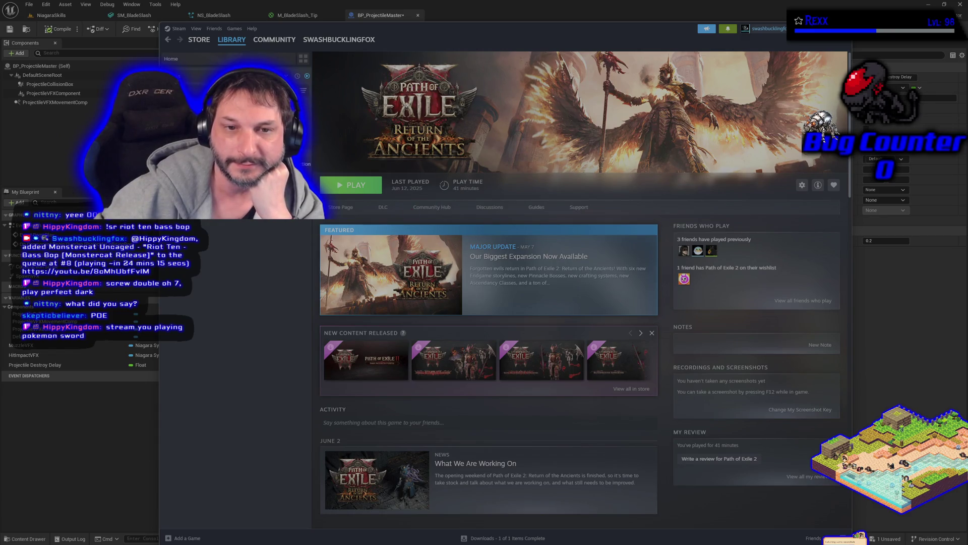
left_click(211, 101)
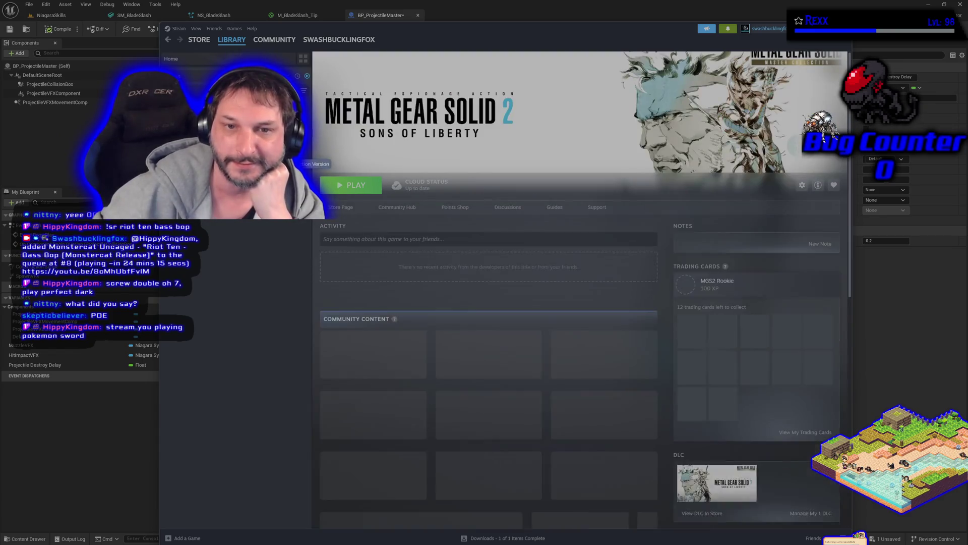
left_click(235, 280)
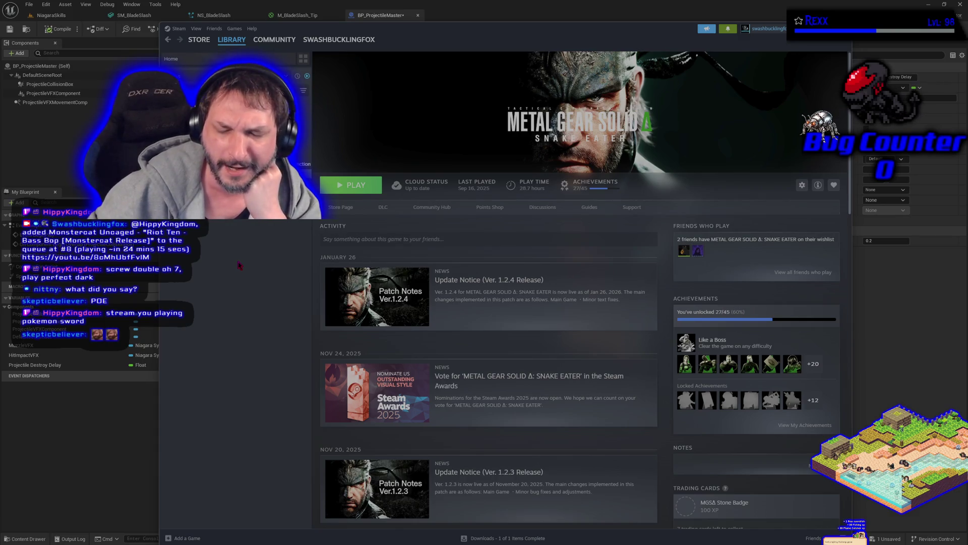
key("Up")
key("Up")
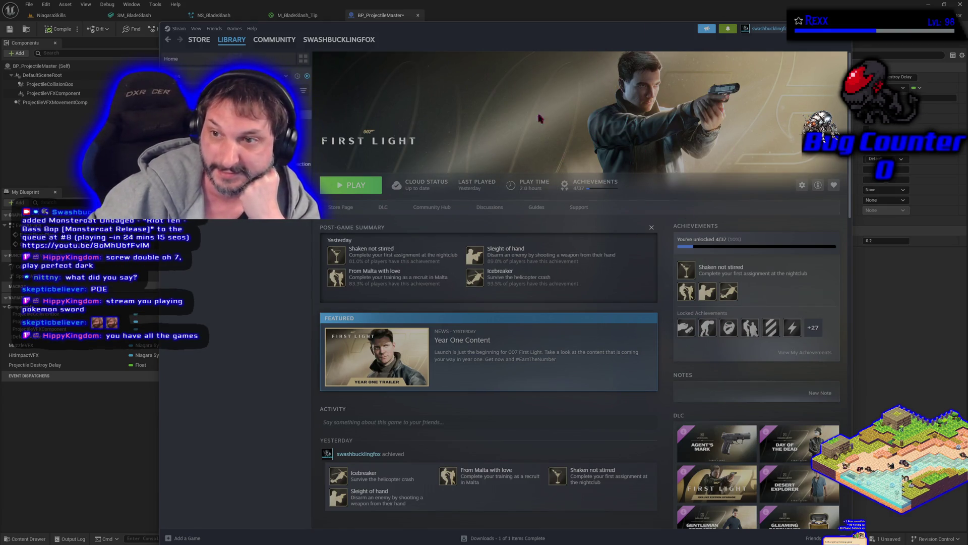
key("alt+F4")
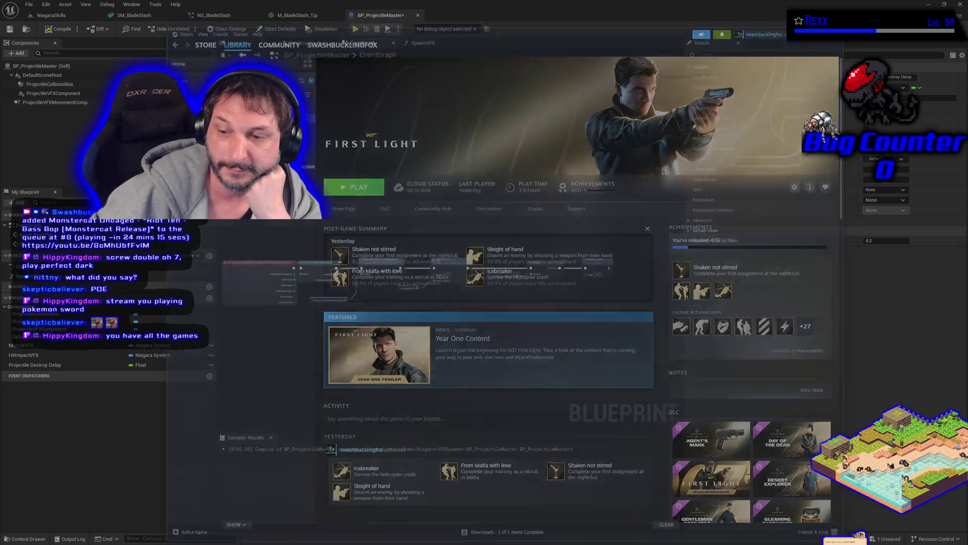
Deselect the Projectile Destroy Delay variable in the EventGraph, then go to Steam's library.
left_click(481, 319)
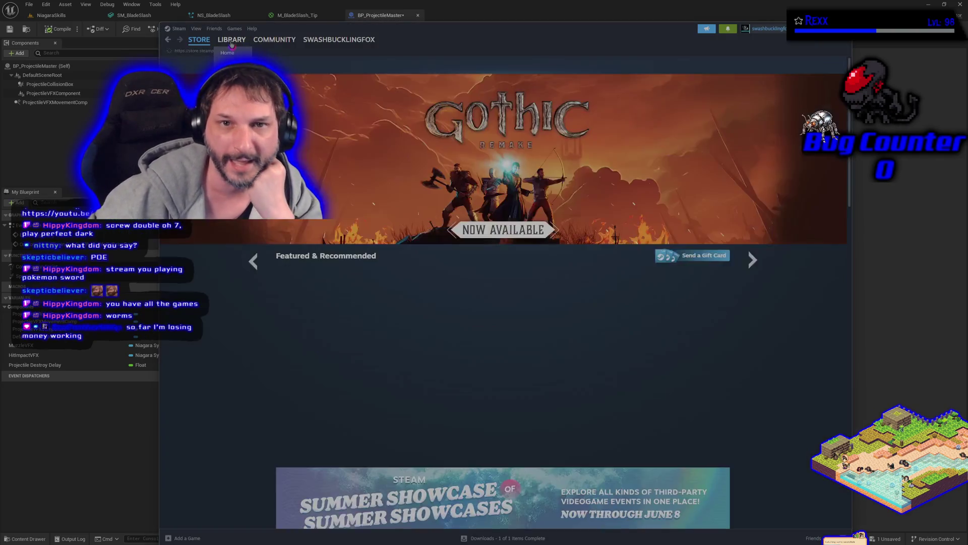
left_click(232, 40)
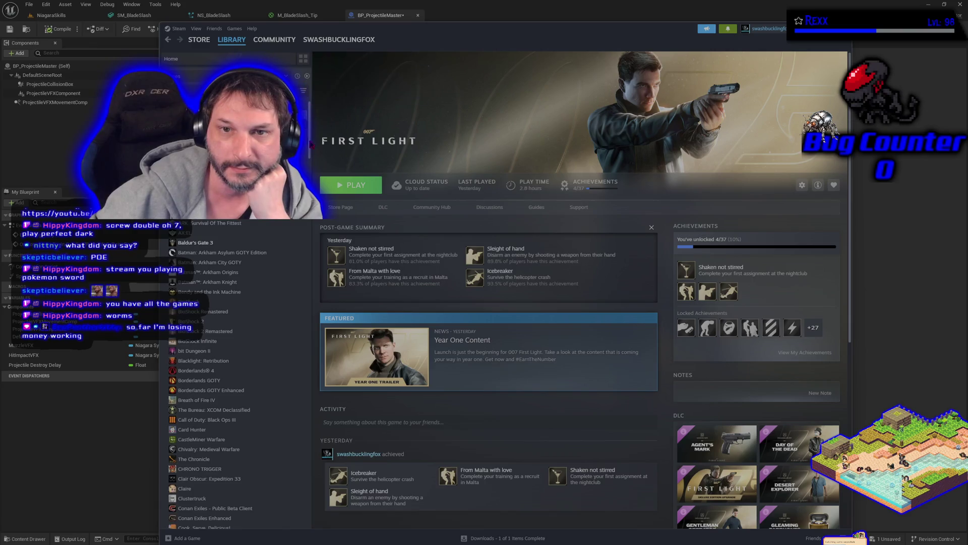
Find Worms W.M.D in the Steam library and start its install onto Local Drive (F:).
scroll(213, 515, "down", 20)
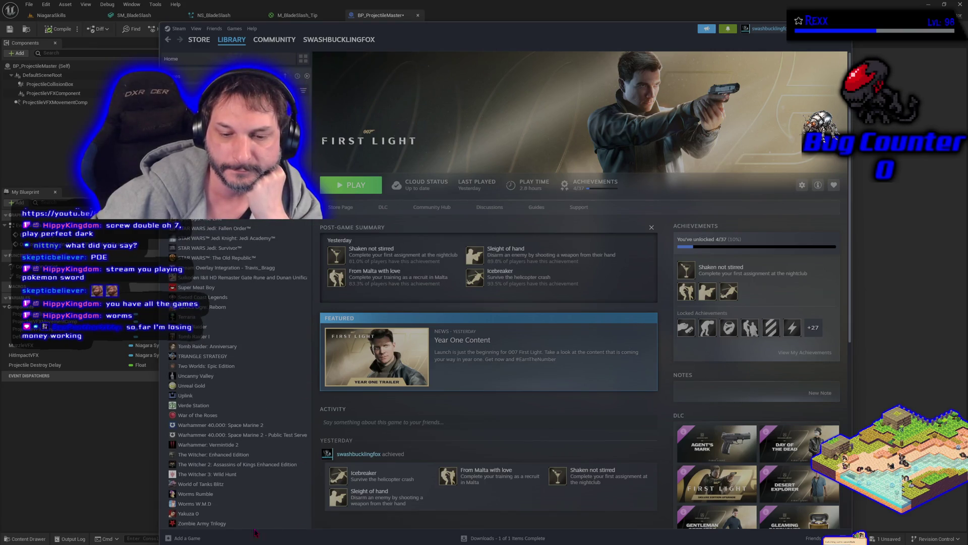
left_click(212, 503)
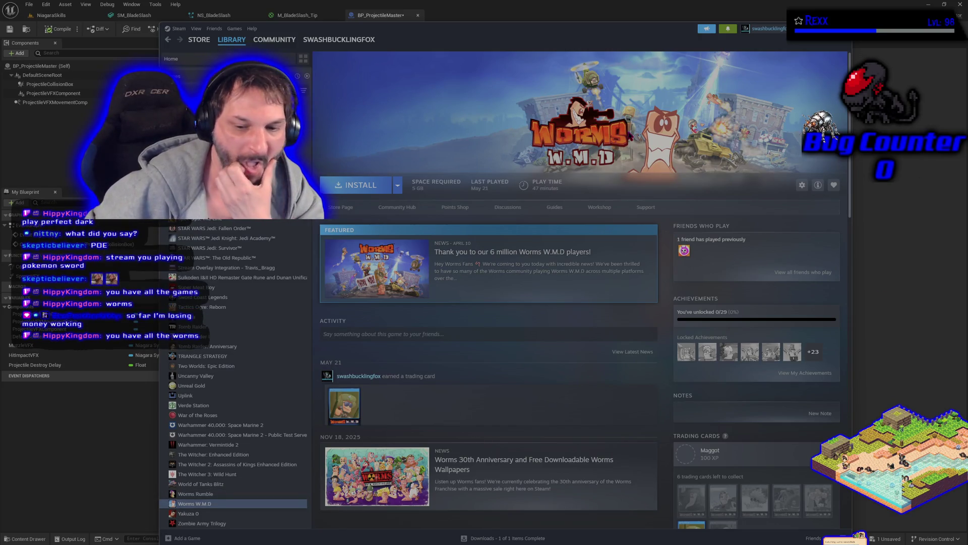
left_click(237, 495)
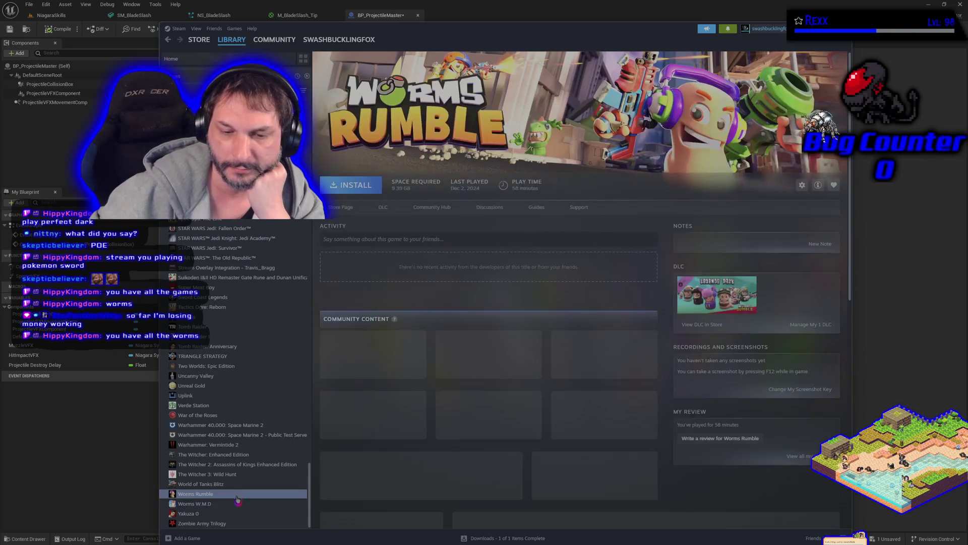
left_click(234, 503)
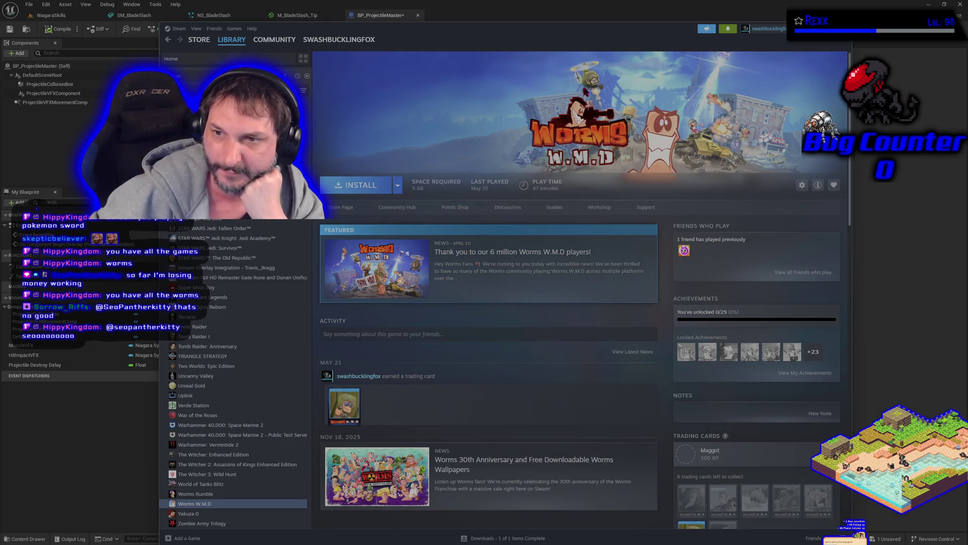
mouse_move(232, 39)
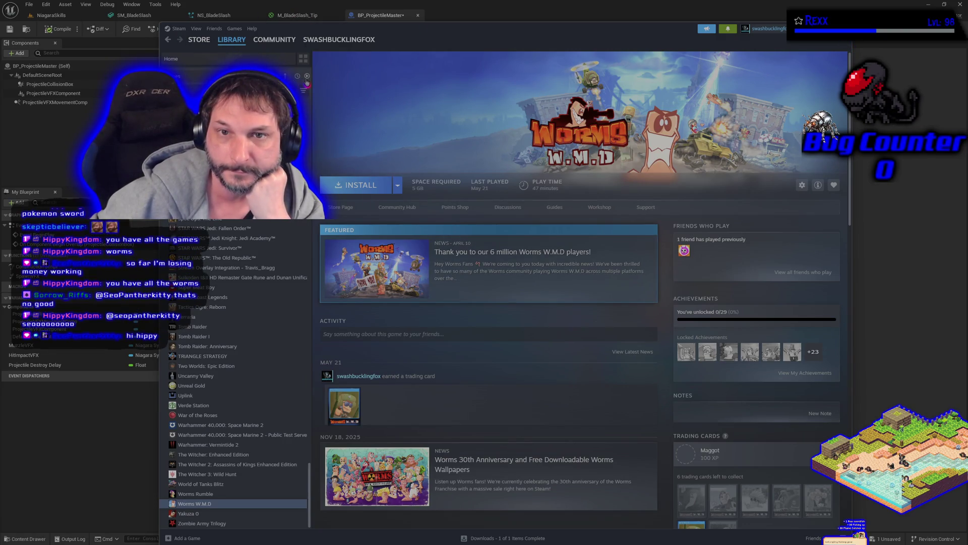
left_click(366, 182)
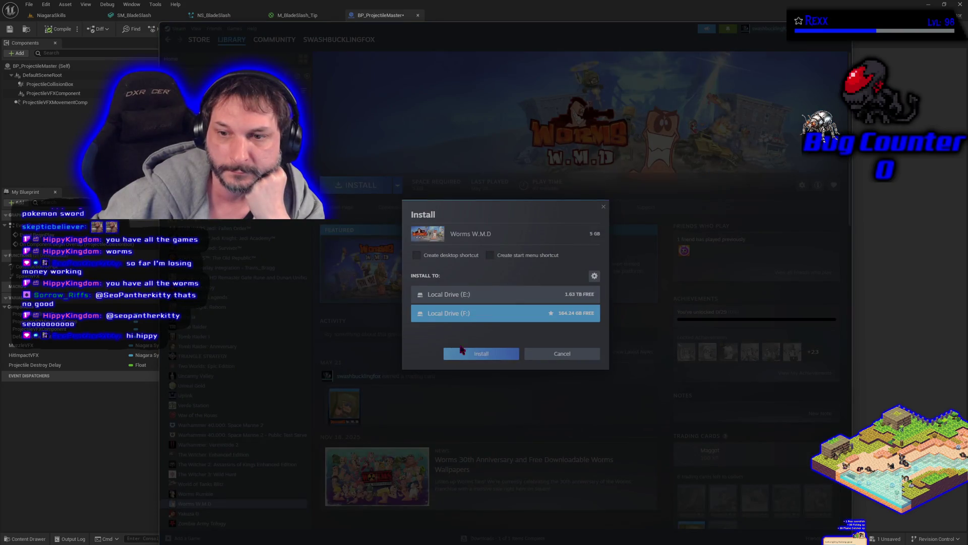
Confirm the Worms W.M.D install, filter to ready-to-play games, open 007 First Light, then close Steam.
left_click(485, 358)
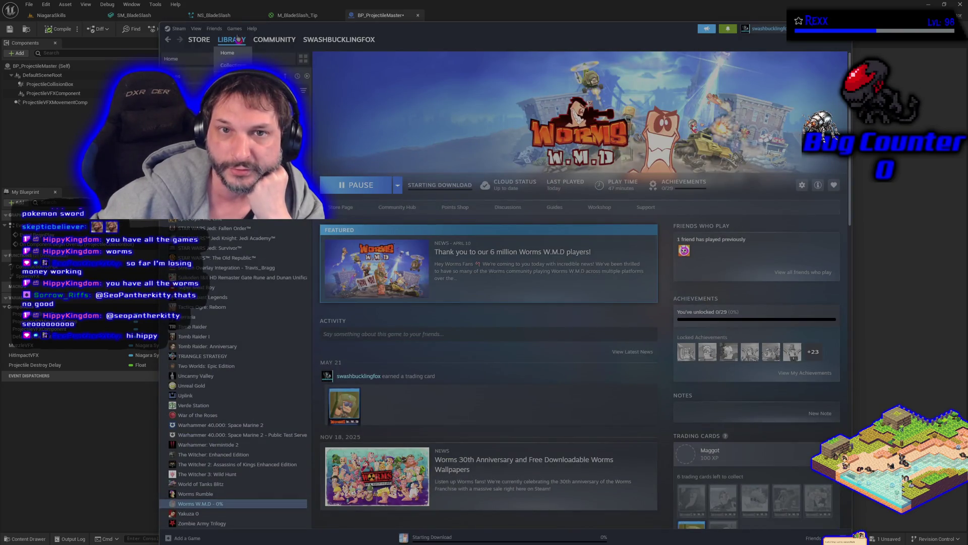
left_click(221, 41)
left_click(307, 76)
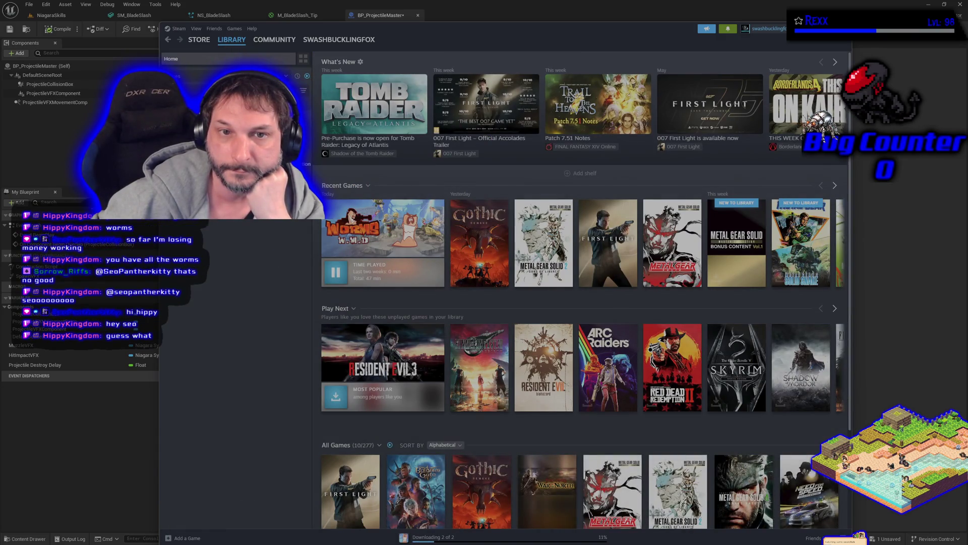
left_click(212, 87)
key("alt+F4")
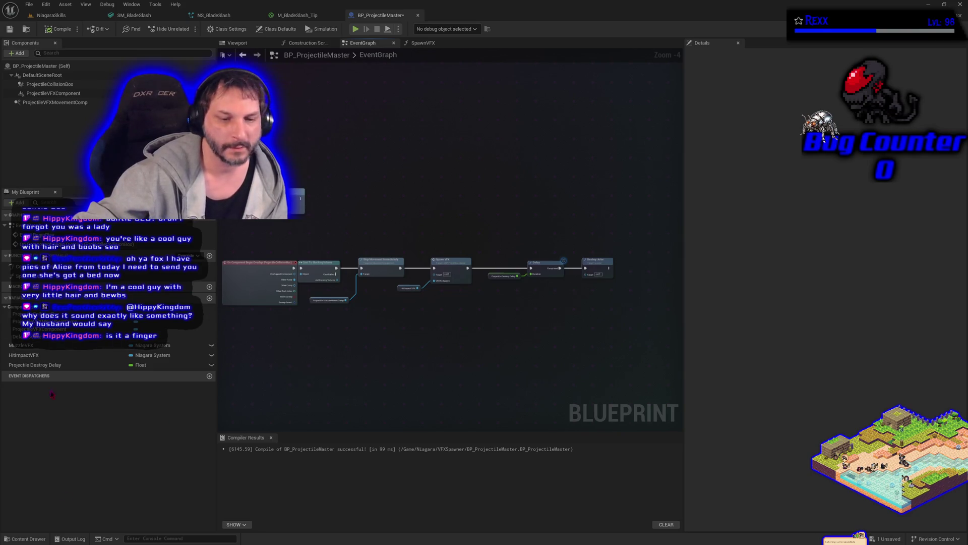
Return to the NiagaraSkills level, turn the camera toward the character, and show the VFXSpawner folder assets.
left_click(50, 15)
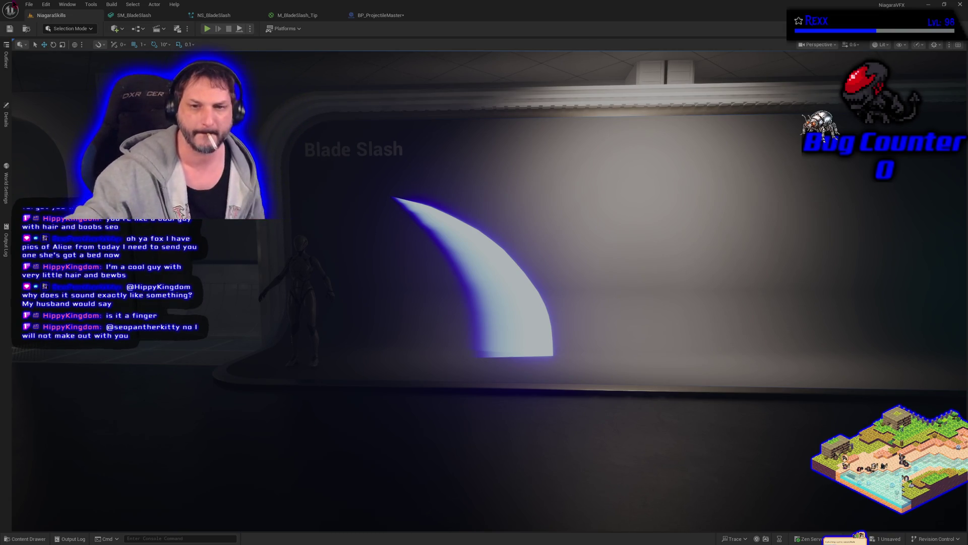
mouse_move(395, 216)
left_mouse_down()
mouse_move(424, 222)
mouse_move(278, 285)
left_mouse_up()
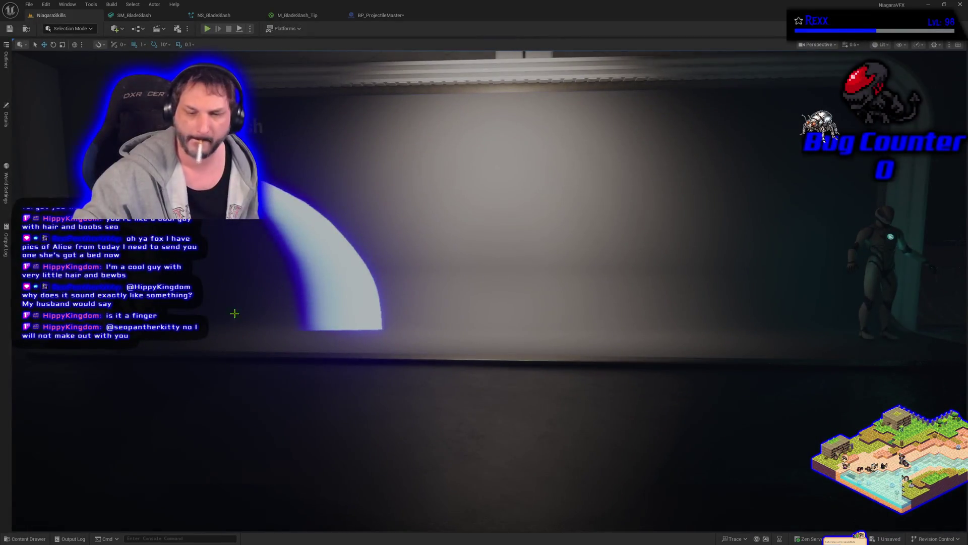
left_click(25, 539)
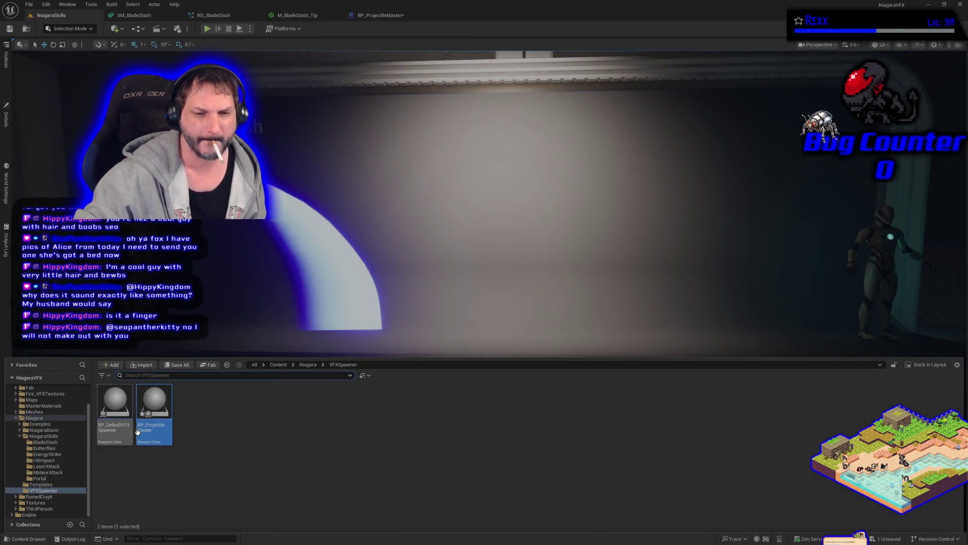
Place a BP_ProjectileMaster actor from VFXSpawner in the level and view its blueprint's 3D Viewport.
mouse_move(161, 436)
left_mouse_down()
mouse_move(759, 310)
mouse_move(779, 325)
mouse_move(777, 264)
left_mouse_up()
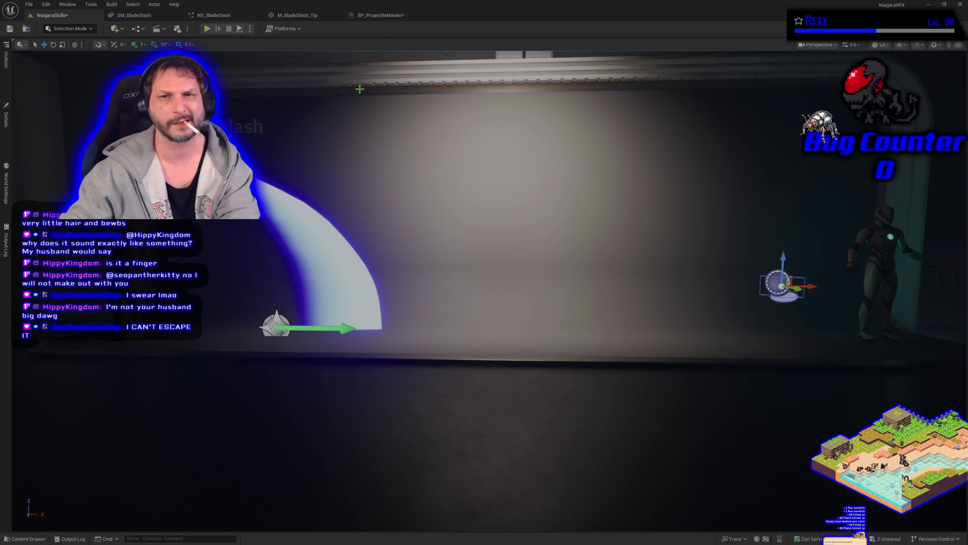
left_click(379, 16)
left_click(239, 43)
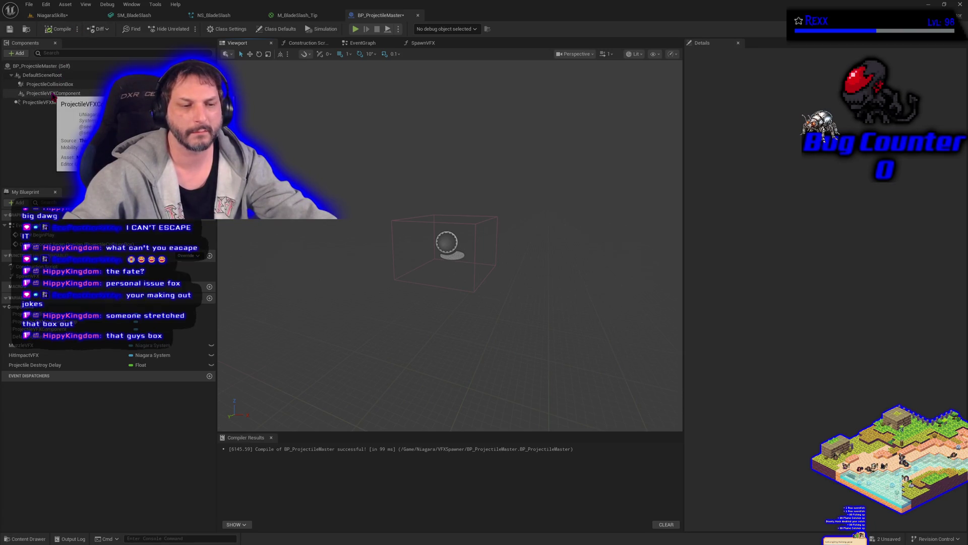
Move the BP_ProjectileMaster actor onto the character's chest in the NiagaraSkills level.
left_click(54, 16)
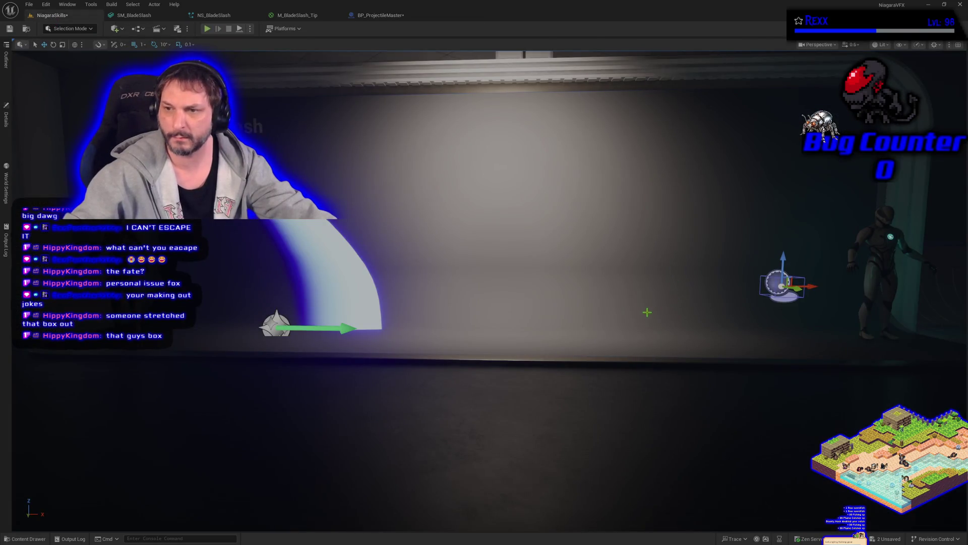
key("f")
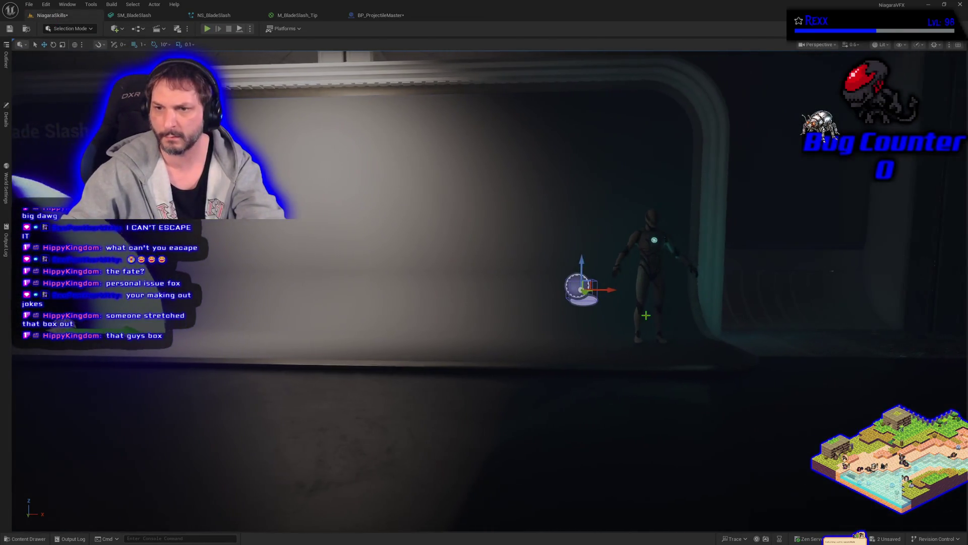
left_click_drag(570, 292, 581, 330)
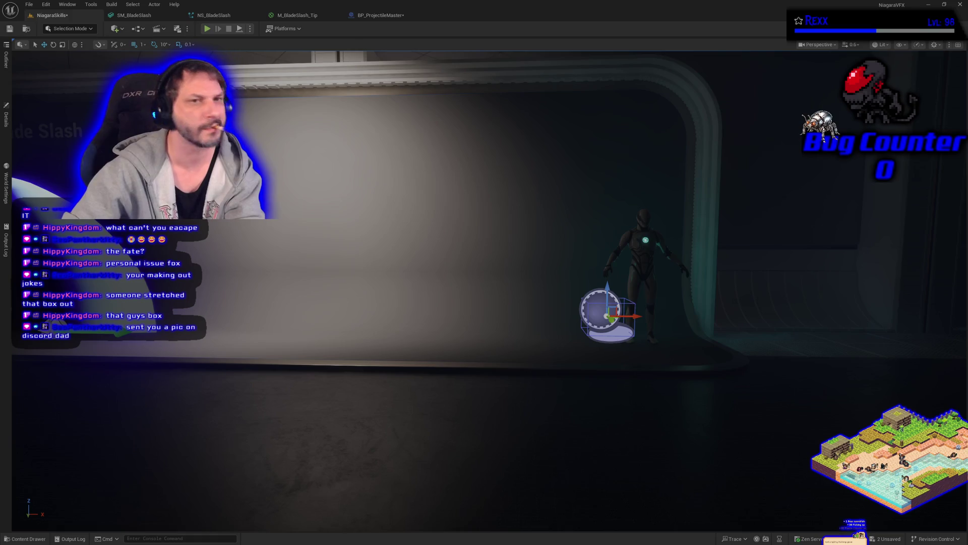
mouse_move(563, 365)
left_mouse_down()
mouse_move(787, 365)
mouse_move(631, 366)
mouse_move(648, 361)
left_mouse_up()
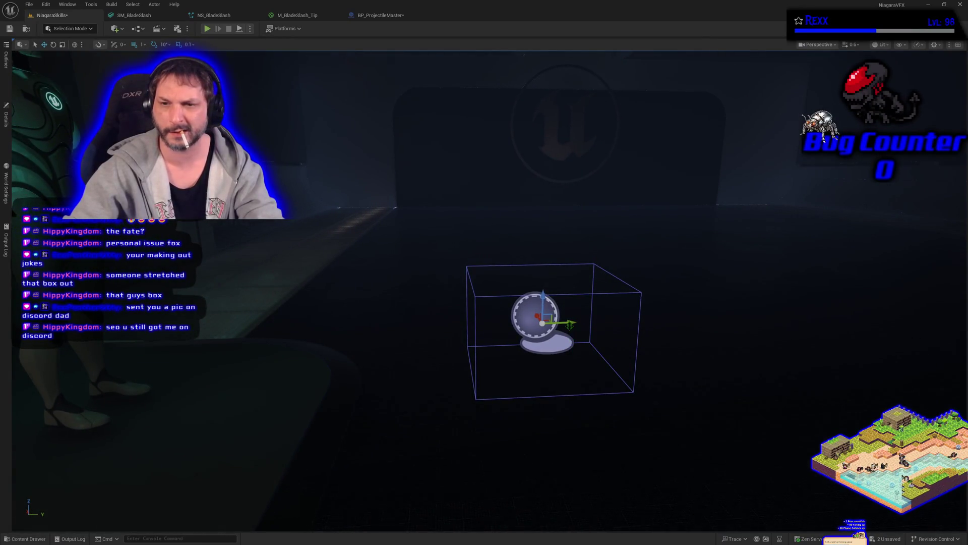
left_click_drag(568, 324, 157, 330)
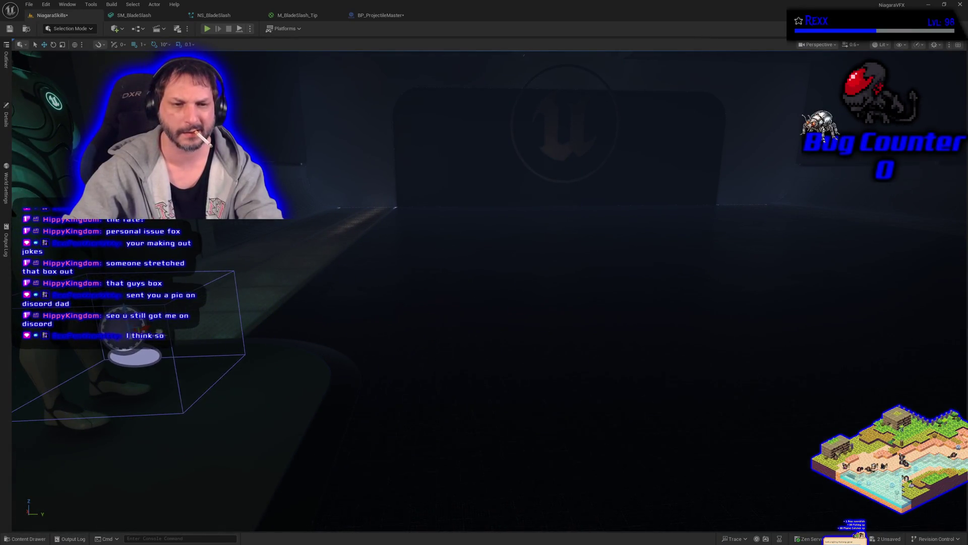
key("f")
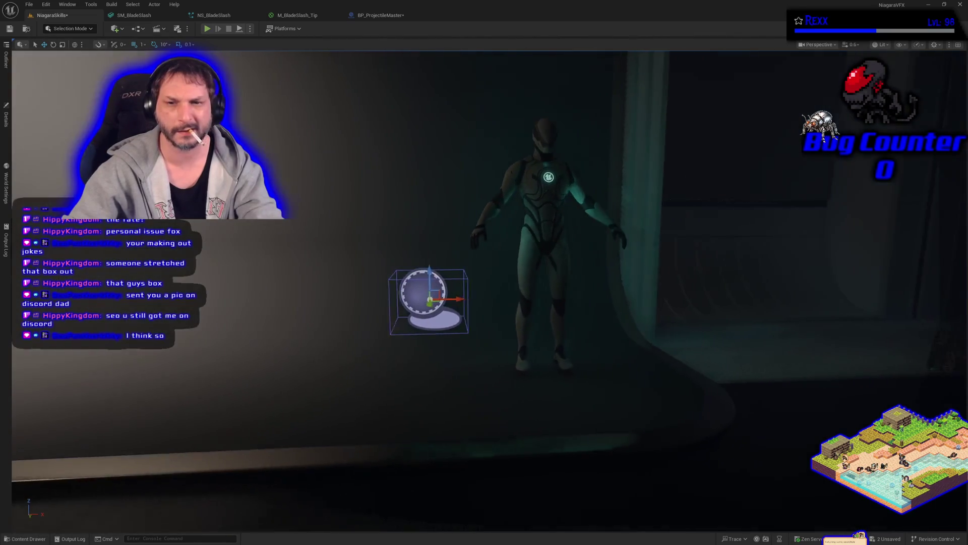
left_click_drag(444, 302, 534, 303)
left_click_drag(353, 290, 476, 356)
mouse_move(499, 312)
left_mouse_down()
mouse_move(507, 313)
mouse_move(471, 180)
left_mouse_up()
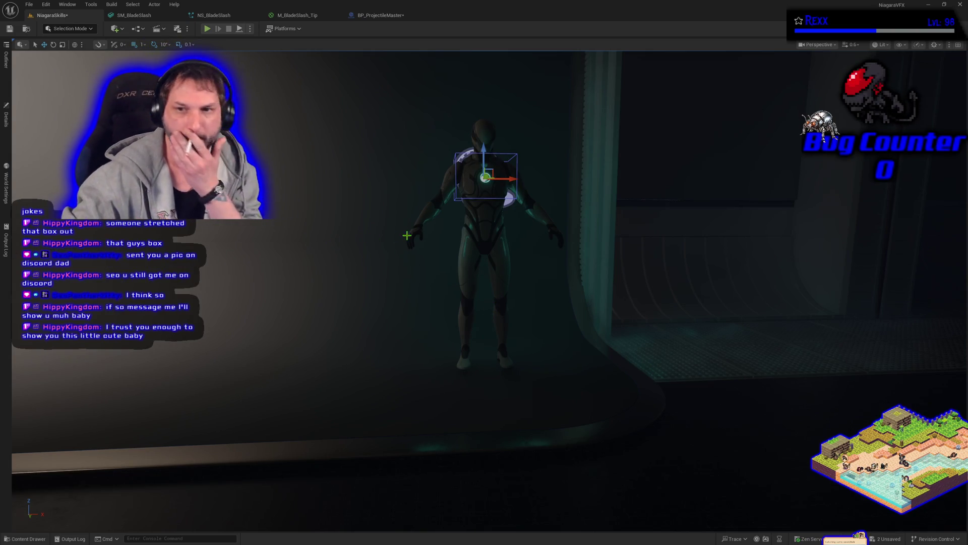
Restore the maximized editor window and return to the BP_ProjectileMaster blueprint.
double_click(382, 15)
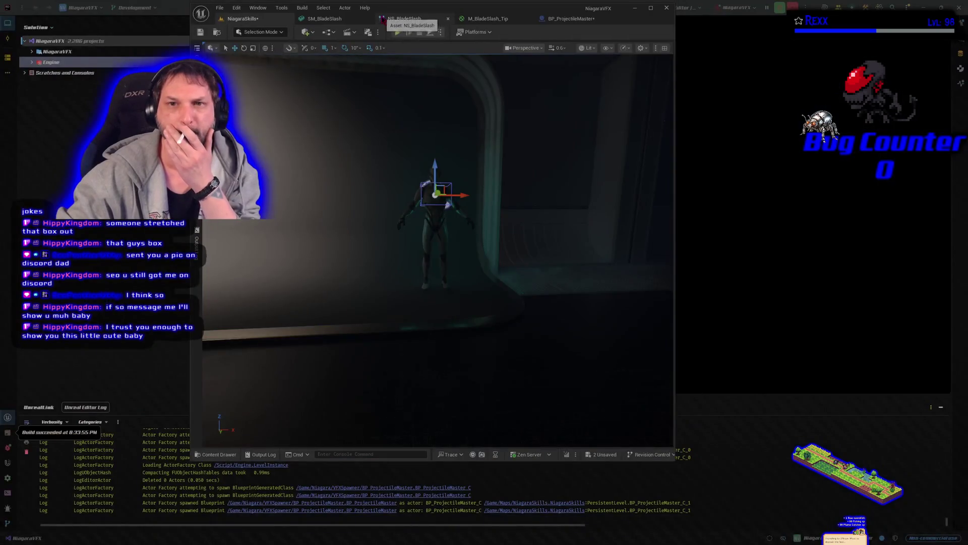
double_click(586, 19)
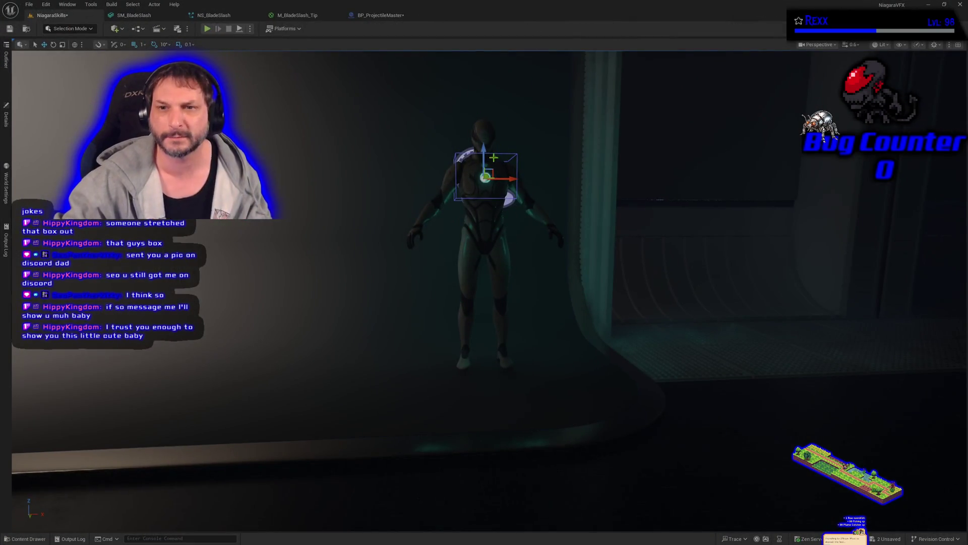
left_click(395, 16)
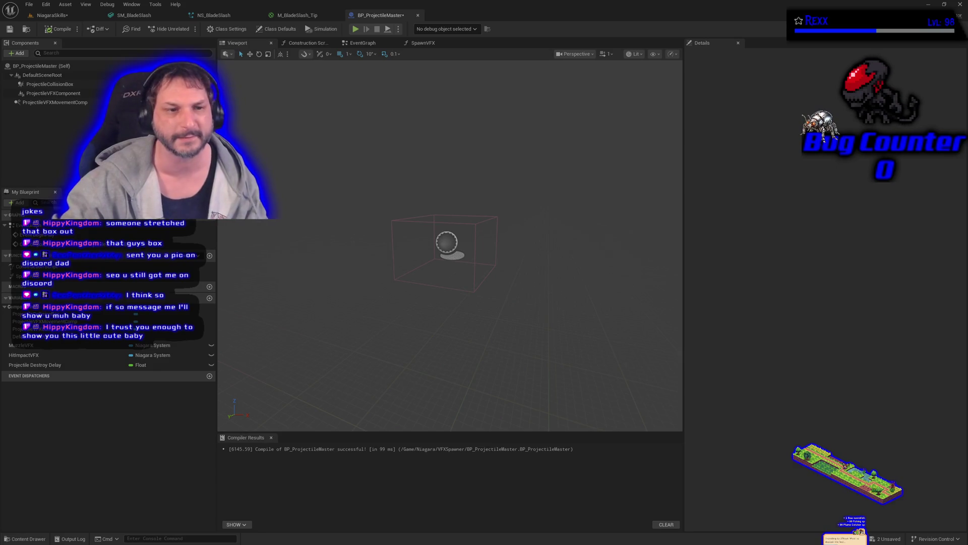
Reset ProjectileCollisionBox's Box Extent to default, then compile and save the blueprint.
left_click_drag(76, 101, 87, 95)
left_click(50, 84)
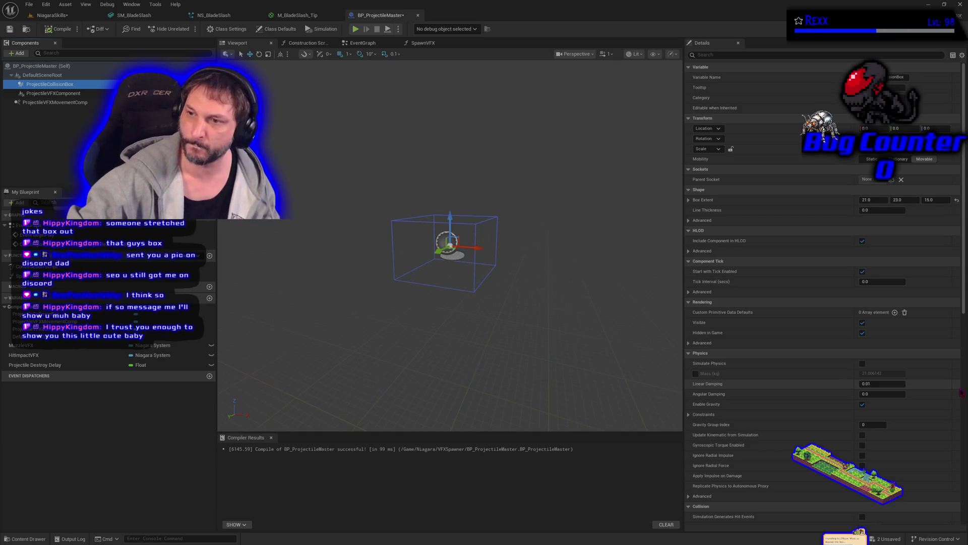
left_click(957, 200)
left_click(9, 29)
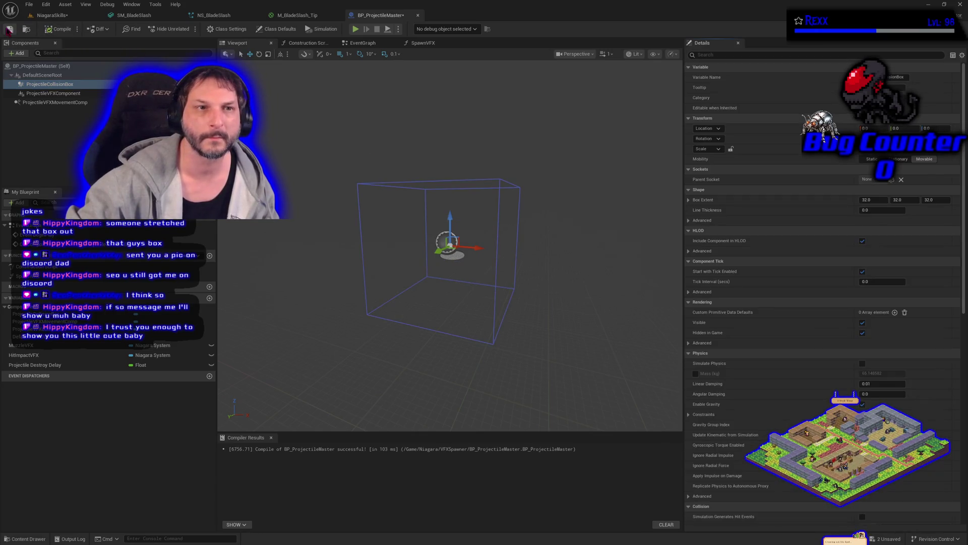
Undo the extent reset to restore the larger box, and check it in the level.
left_click(50, 15)
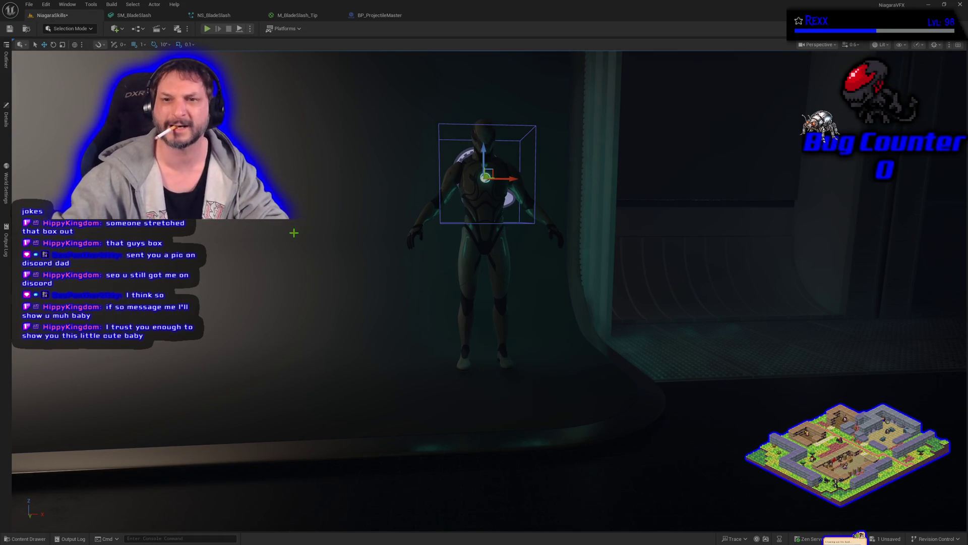
left_click(374, 15)
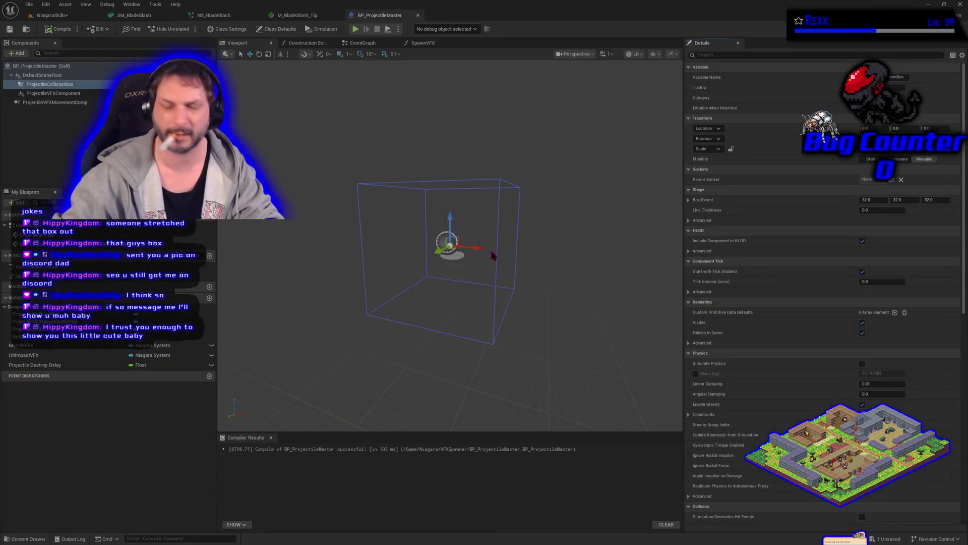
key("ctrl+z")
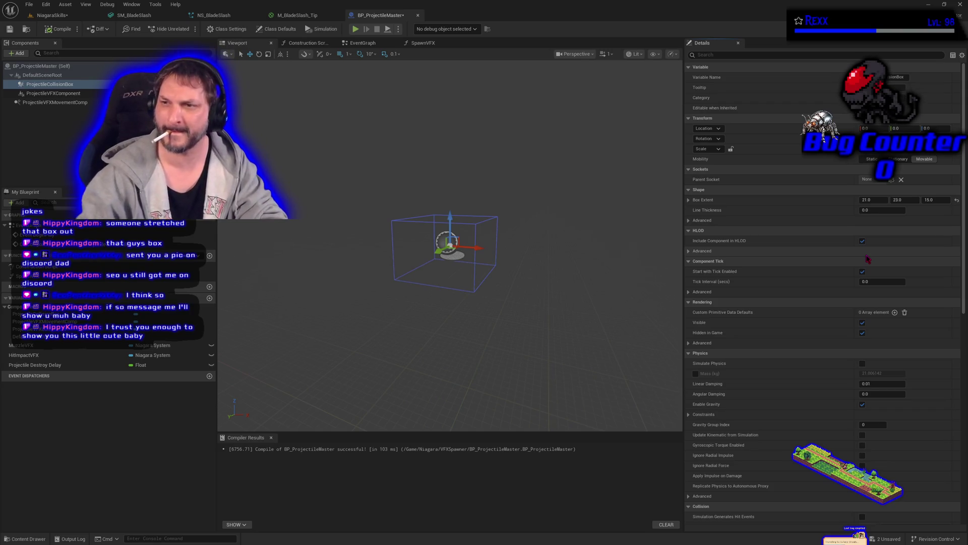
key("ctrl+y")
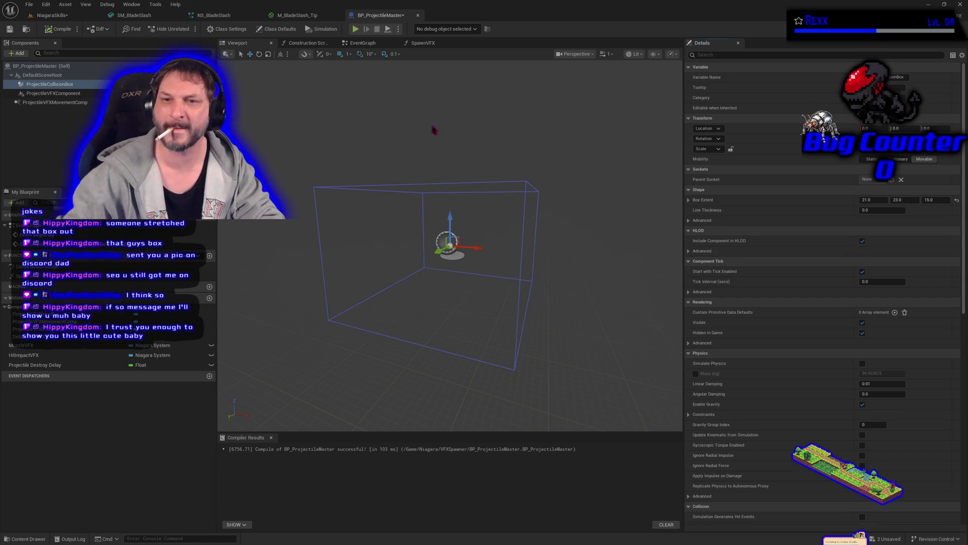
left_click(65, 16)
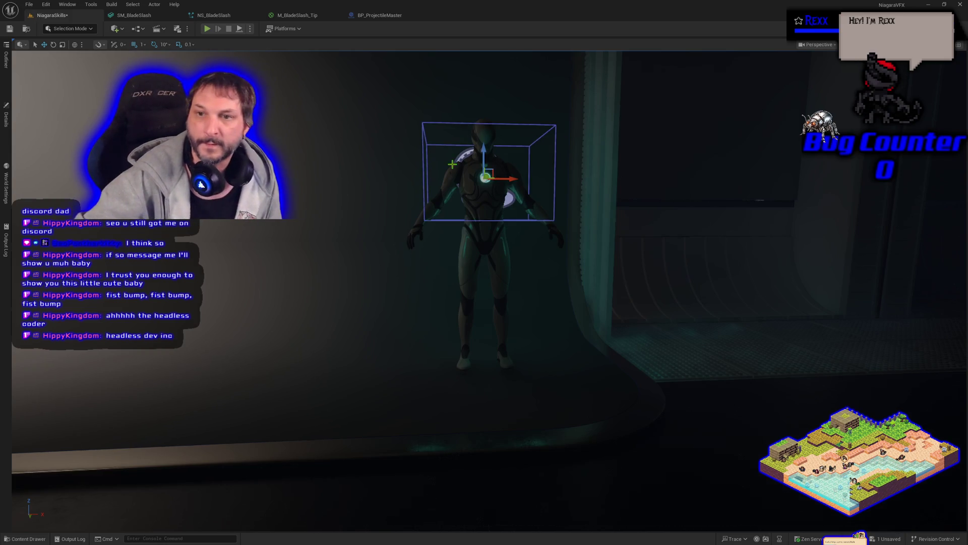
Enlarge the collision box further and compare it against the character in the level.
left_click(482, 147)
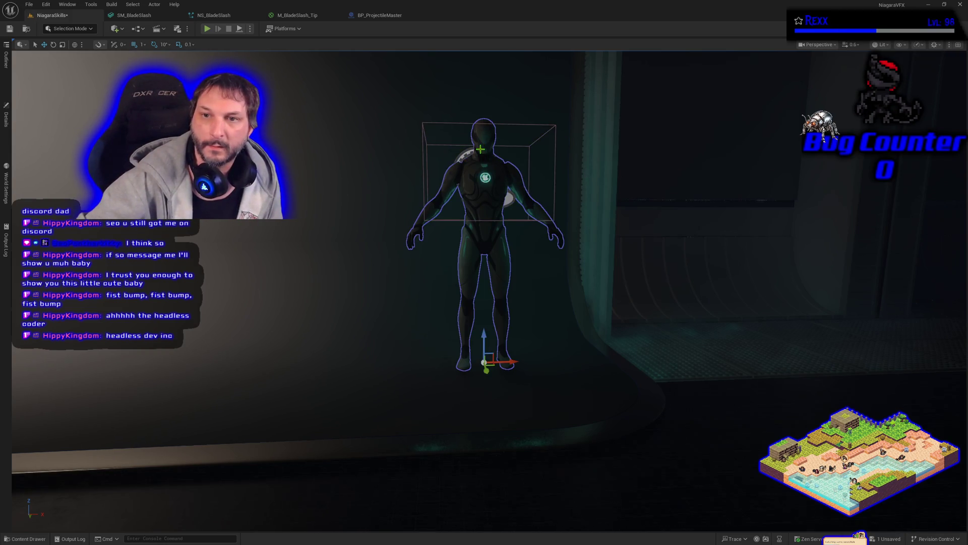
left_click(423, 122)
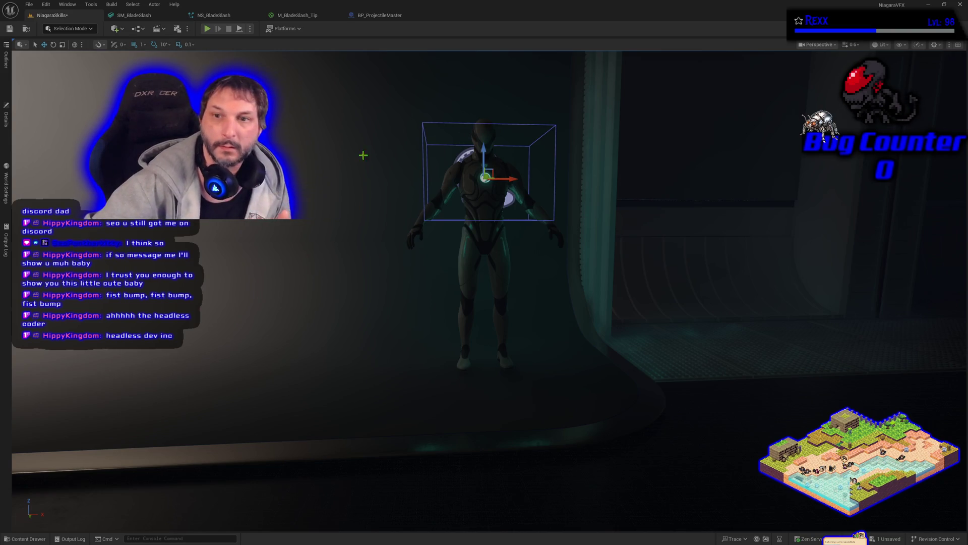
left_click(373, 16)
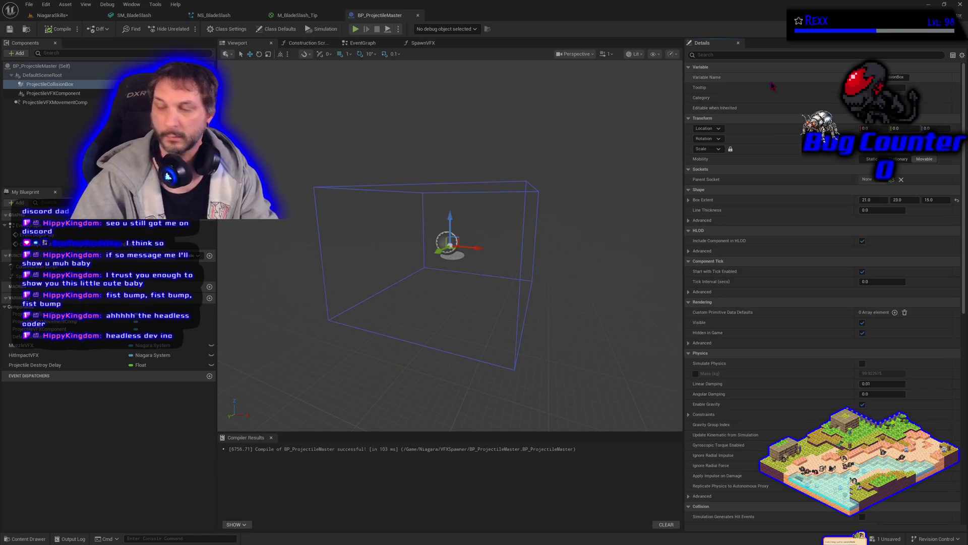
key("Return")
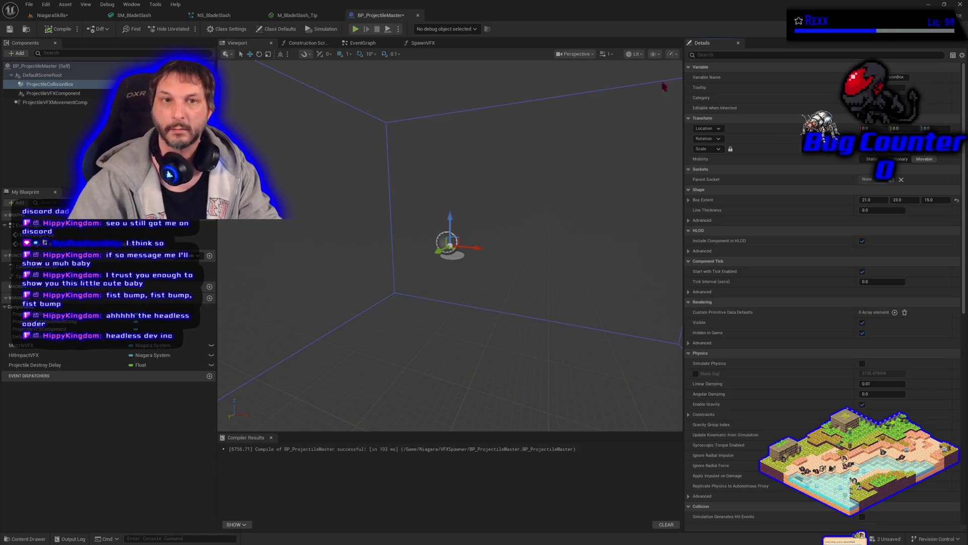
left_click(60, 16)
scroll(310, 303, "down", 3)
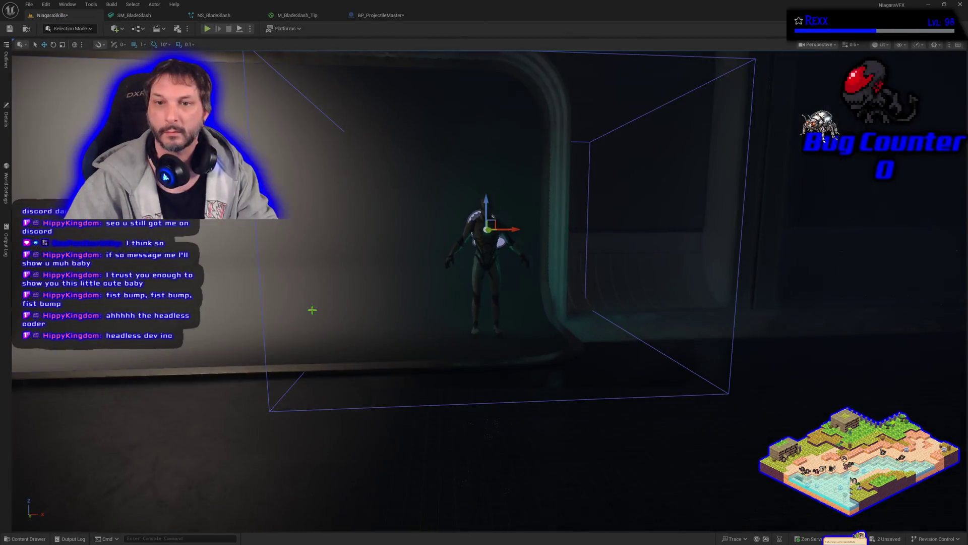
left_click(409, 16)
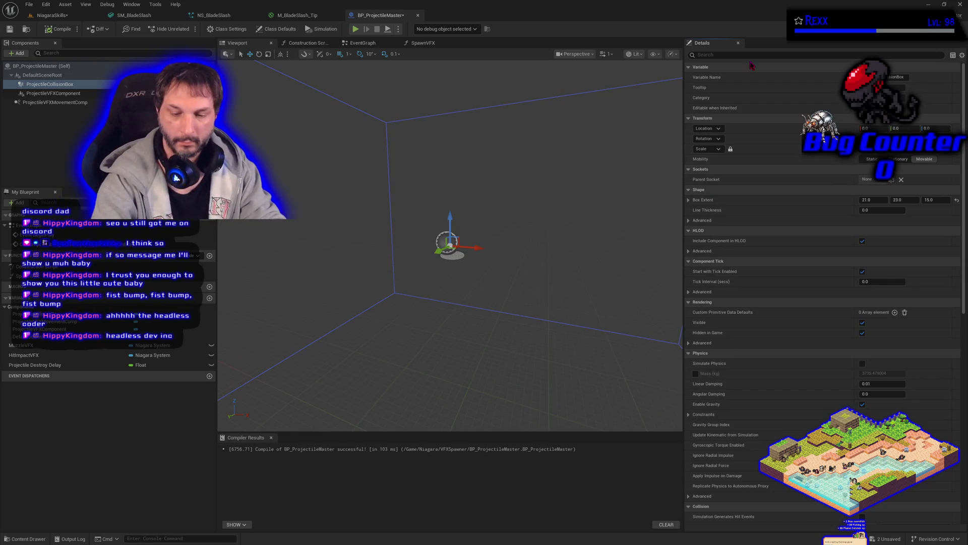
Lower the projectile actor so its collision box surrounds the character's body.
left_click(63, 17)
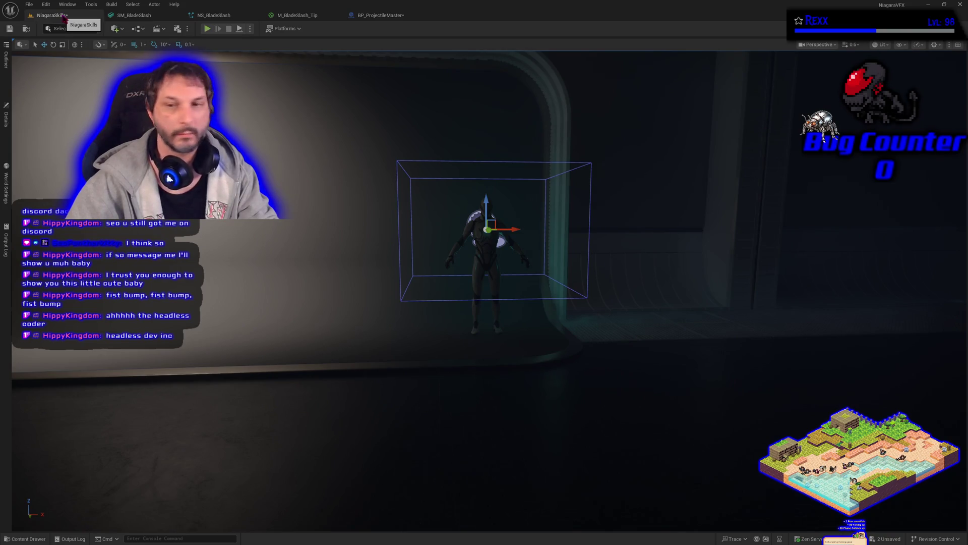
mouse_move(487, 204)
left_mouse_down()
mouse_move(493, 272)
mouse_move(493, 255)
left_mouse_up()
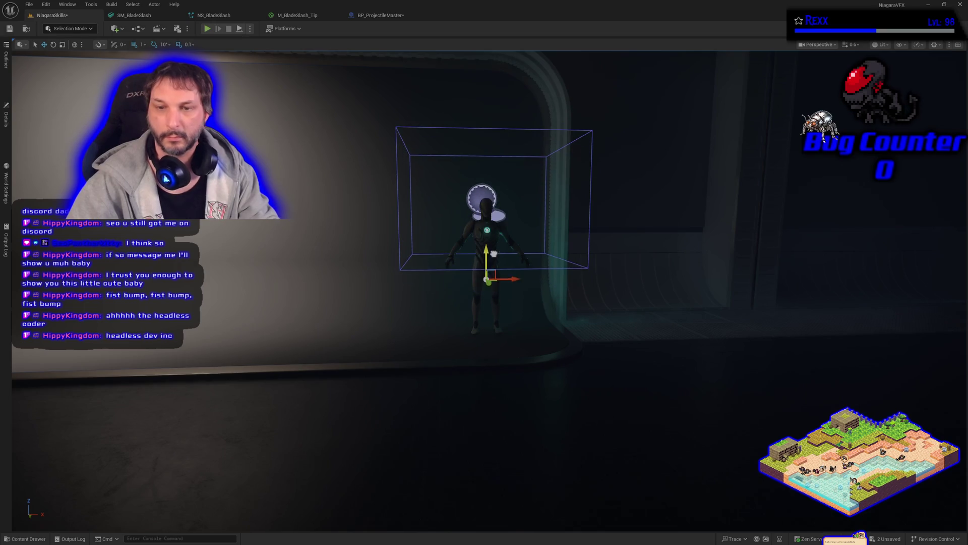
mouse_move(485, 187)
left_mouse_down()
mouse_move(486, 322)
mouse_move(487, 247)
left_mouse_up()
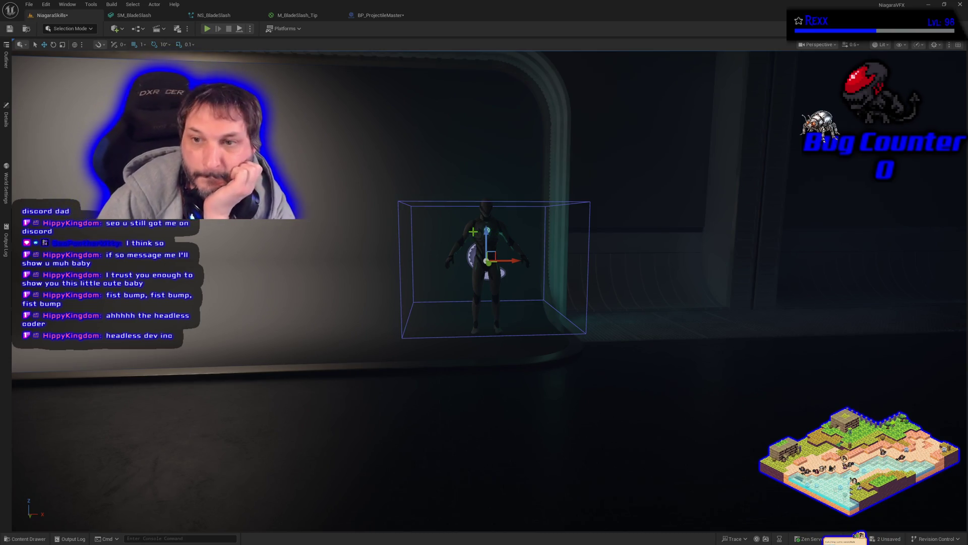
left_click(376, 20)
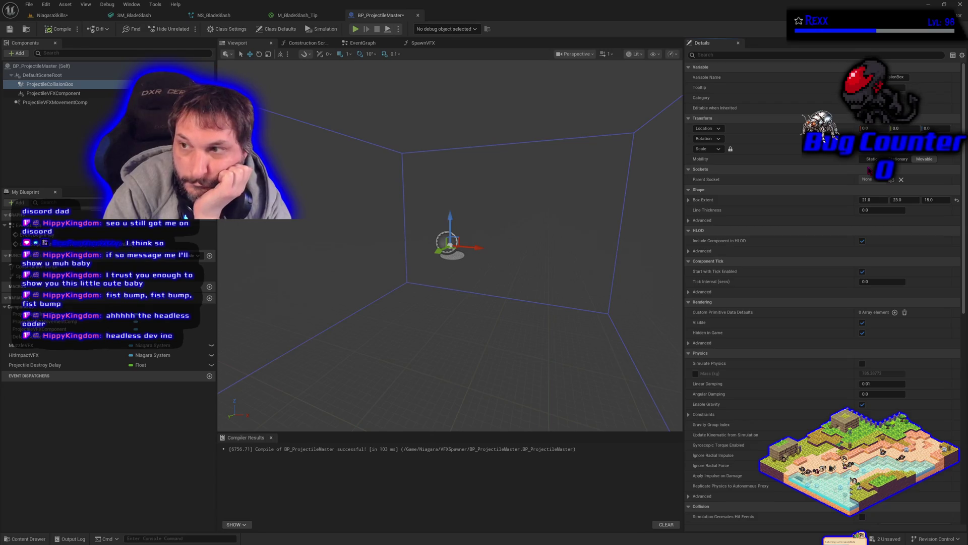
key("Return")
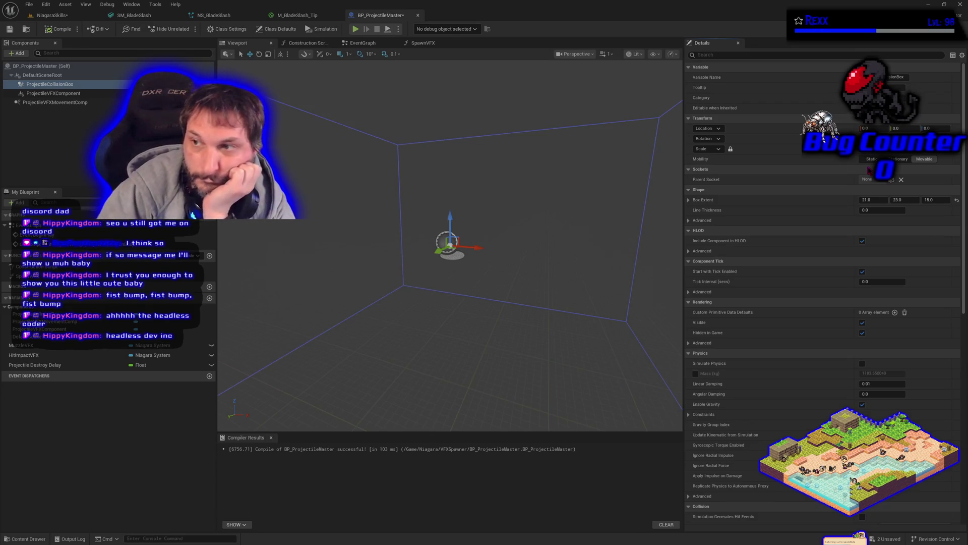
left_click(51, 15)
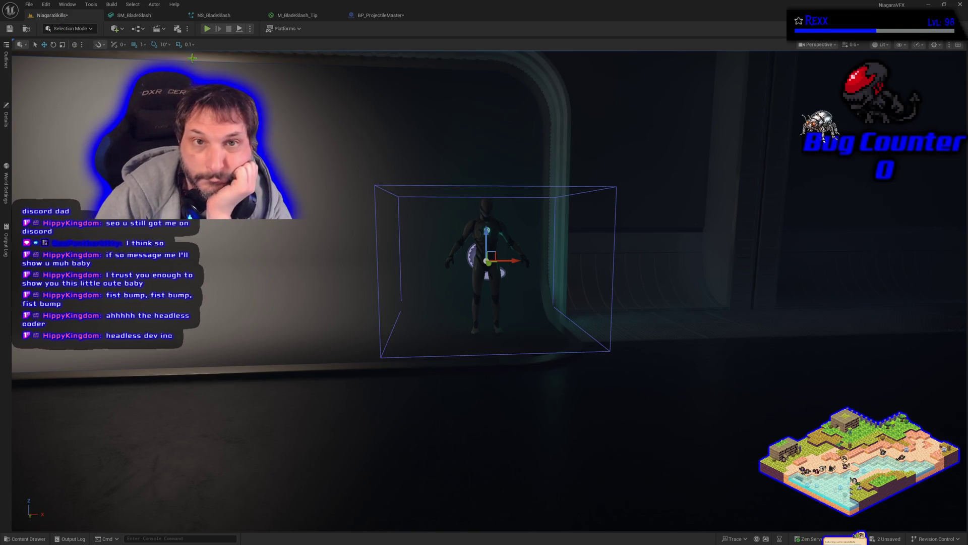
left_click(382, 16)
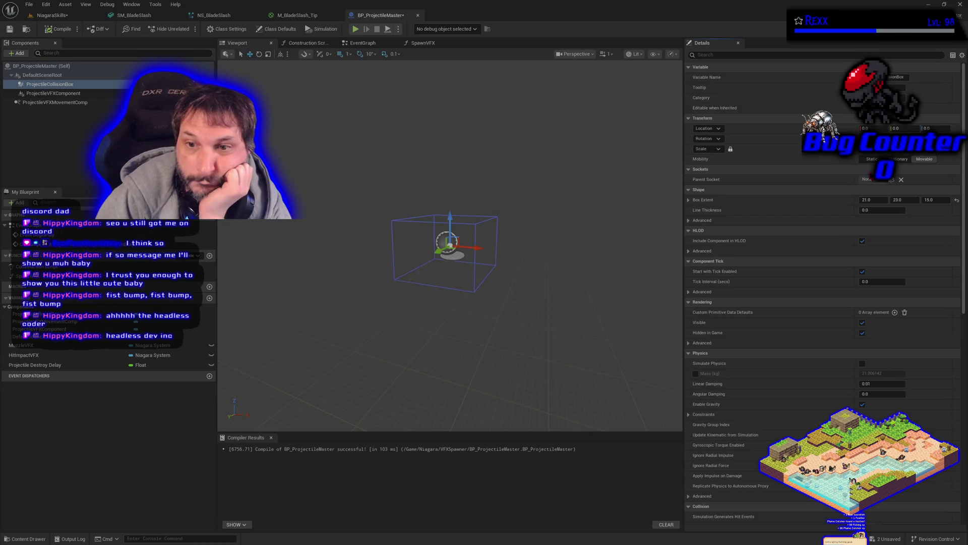
Reset Box Extent to 32 × 32 × 32 and float the blueprint editor over the level.
left_click(957, 202)
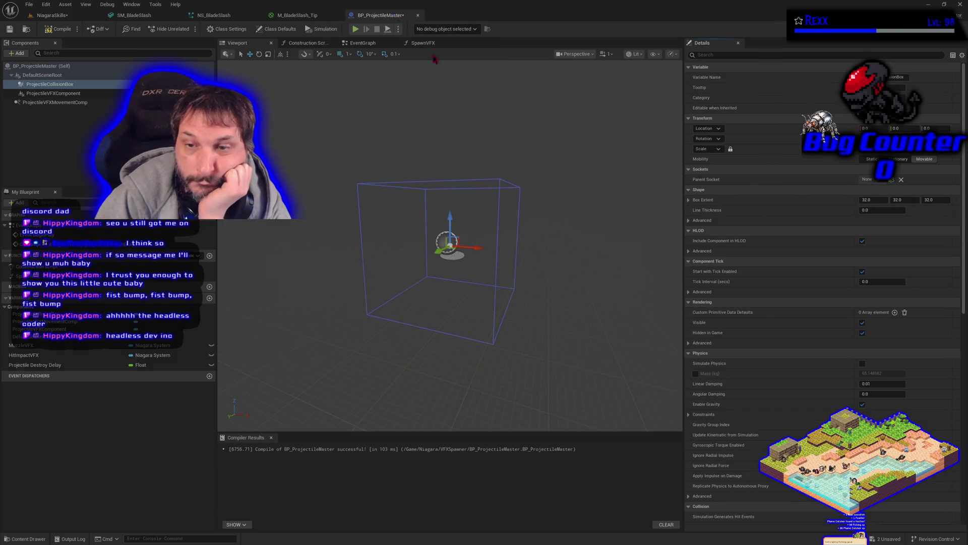
left_click_drag(406, 19, 565, 98)
left_click(49, 16)
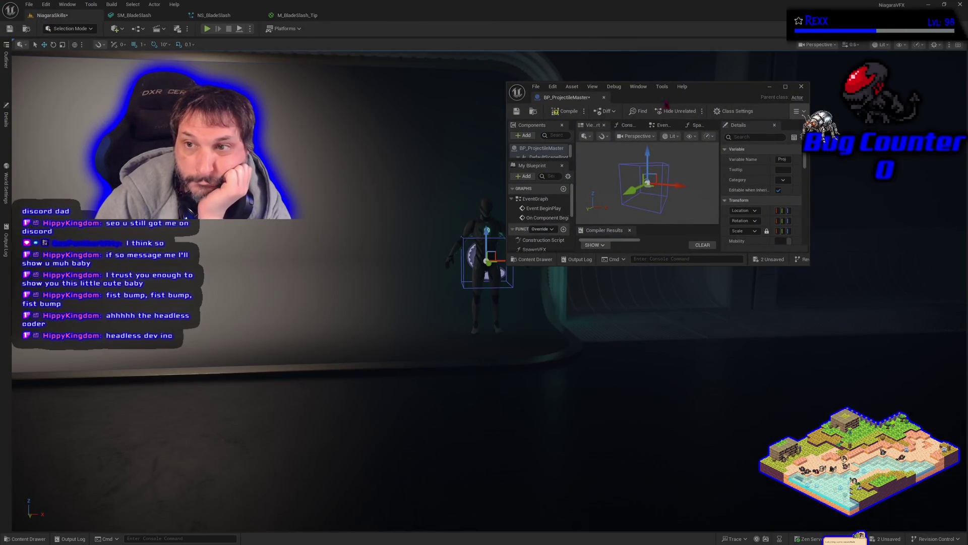
Move and enlarge the floating blueprint window, turning the level camera toward the character.
left_click_drag(696, 93, 822, 125)
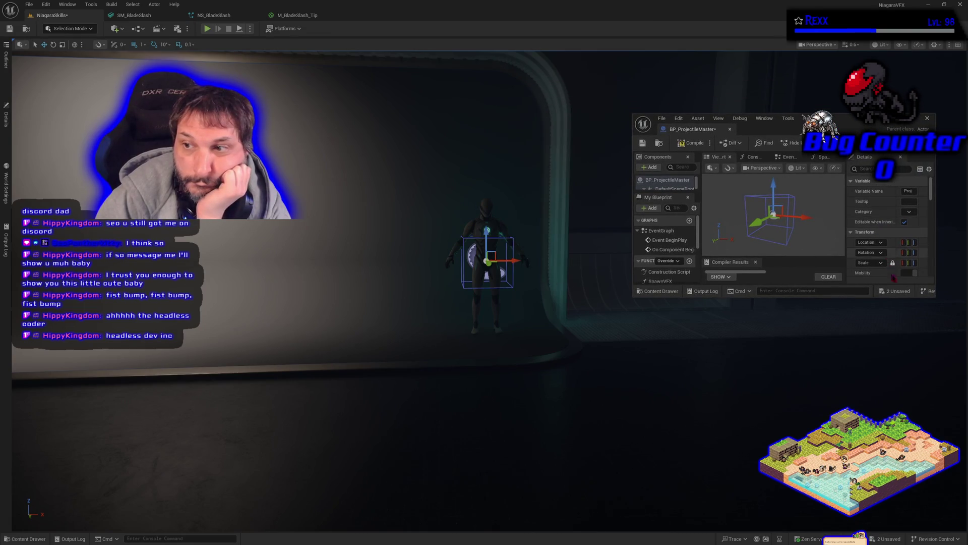
left_click_drag(894, 297, 909, 531)
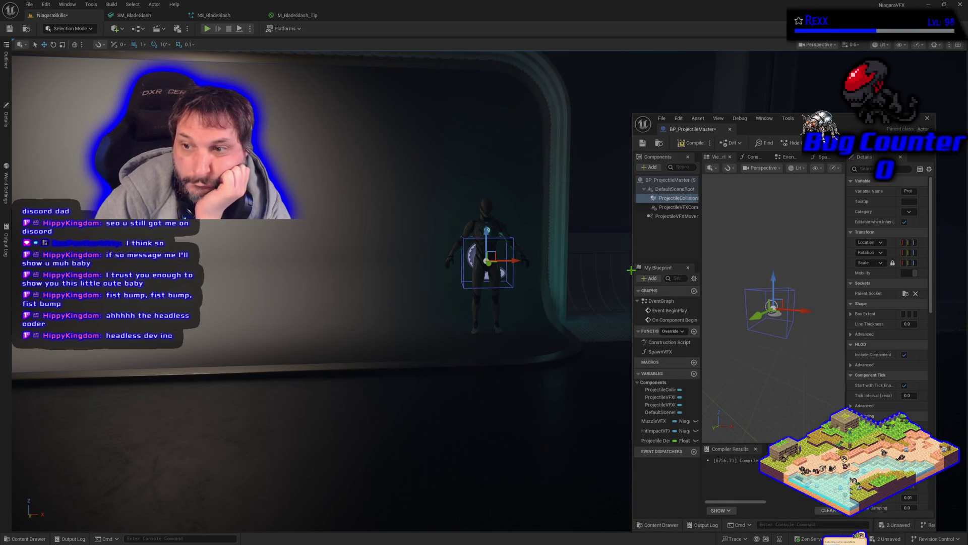
left_click_drag(454, 303, 522, 303)
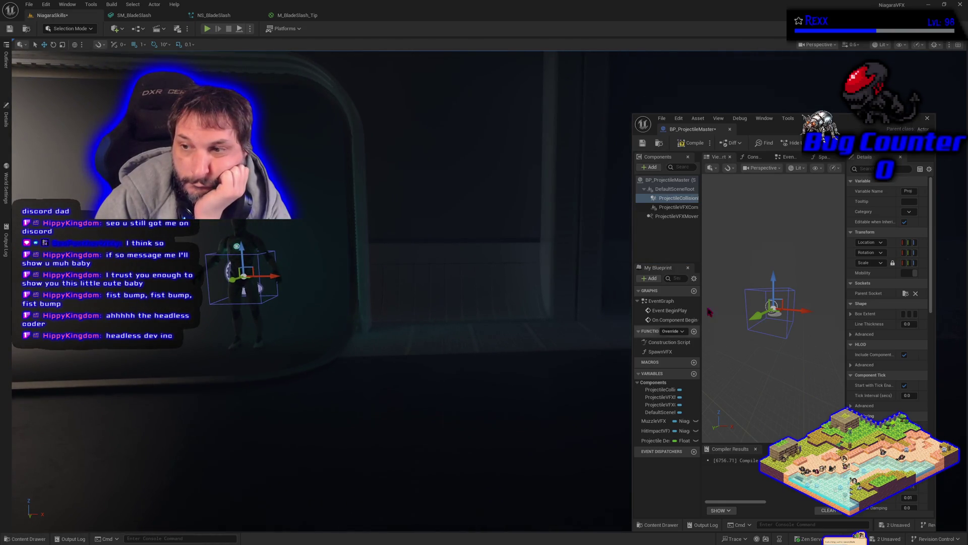
left_click_drag(623, 276, 467, 271)
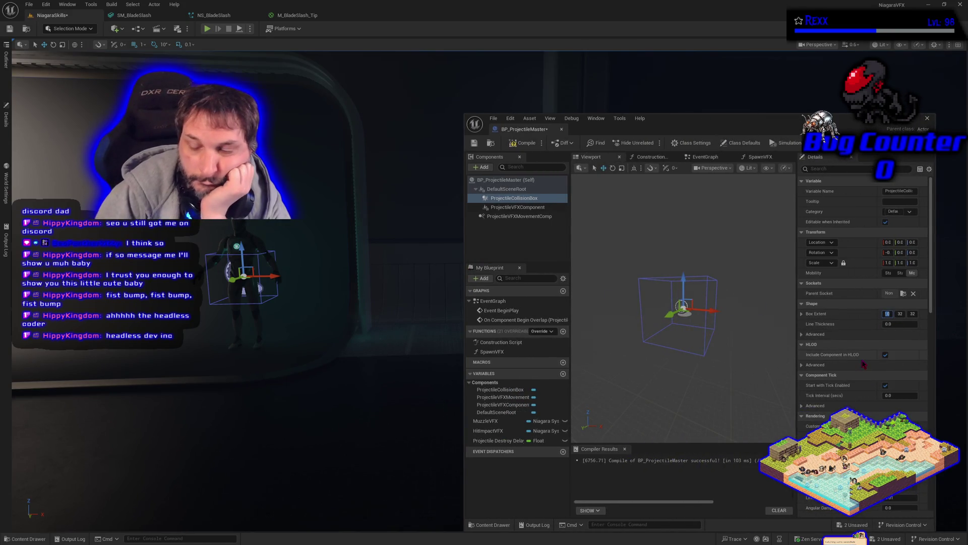
Enter 64 for the X extent and try Z values, settling the Z extent at 96.
type("64")
key("Return")
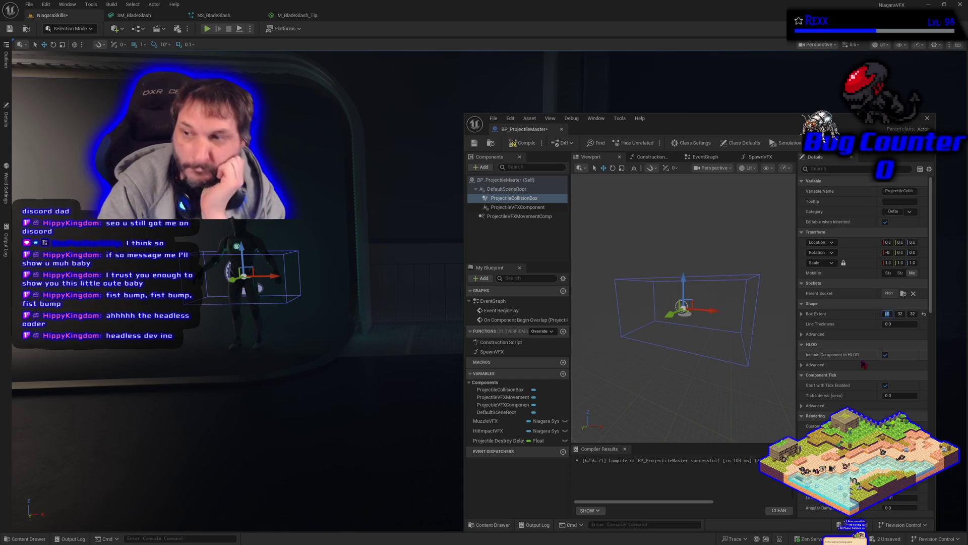
key("Tab")
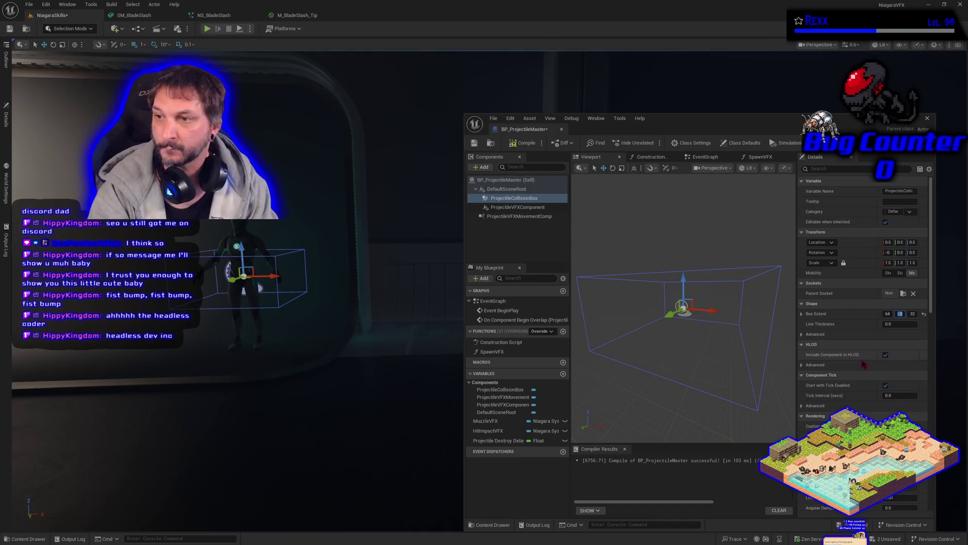
key("Tab")
type("64")
key("Return")
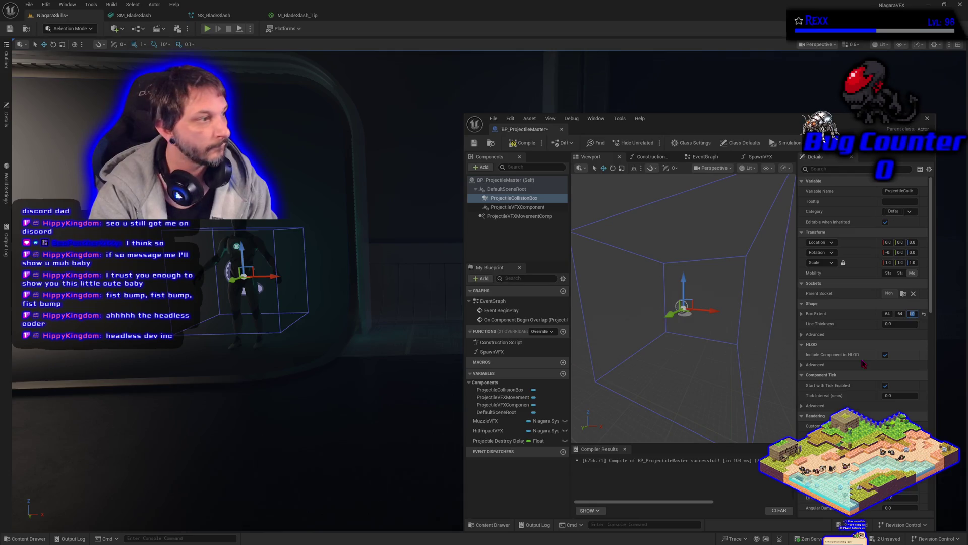
type("12")
key("Return")
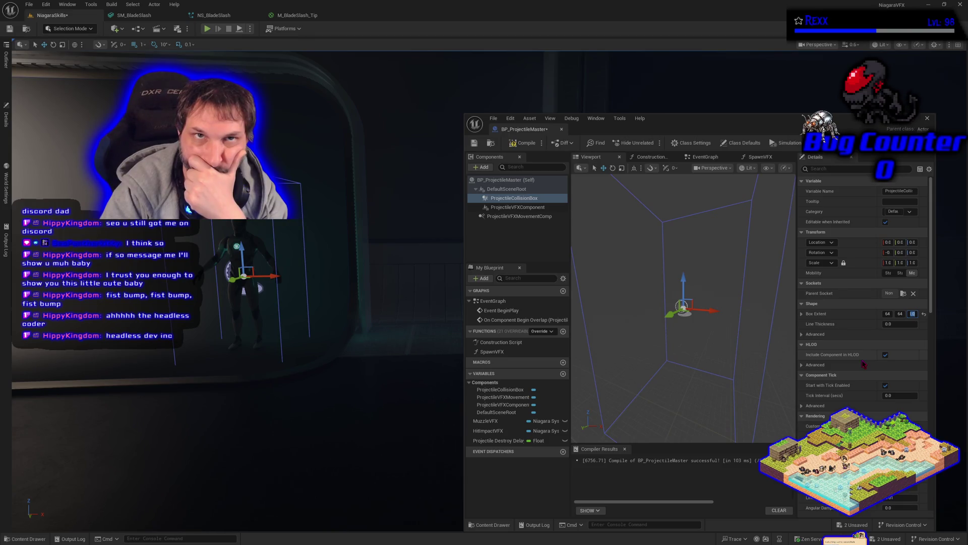
key("Return")
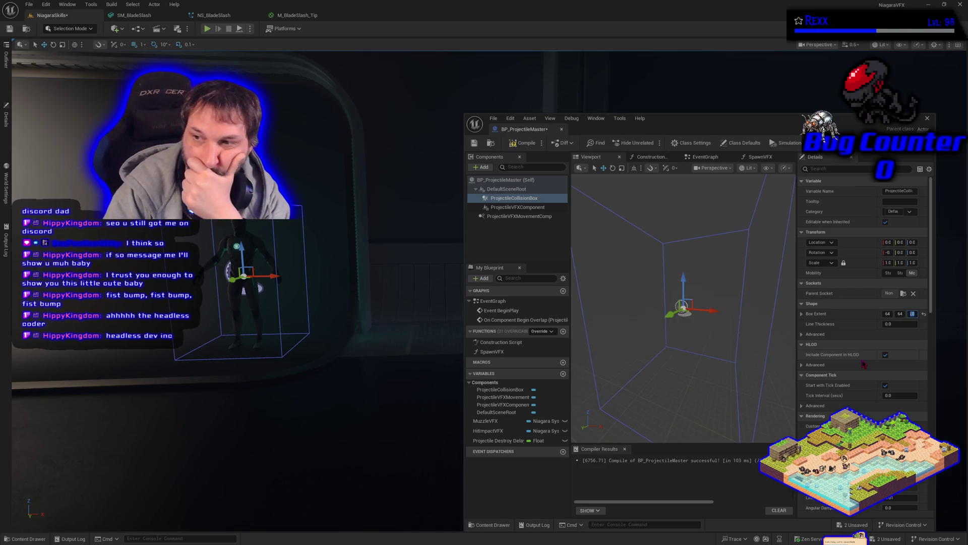
Set the X and Y extents to 80, compile, and dock the blueprint back into the main window.
left_click(901, 313)
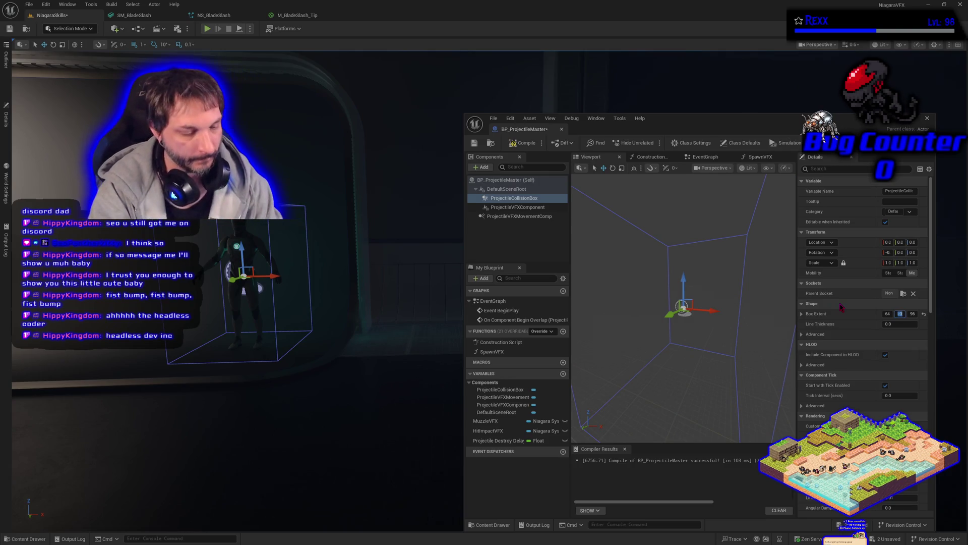
key("shift+Tab")
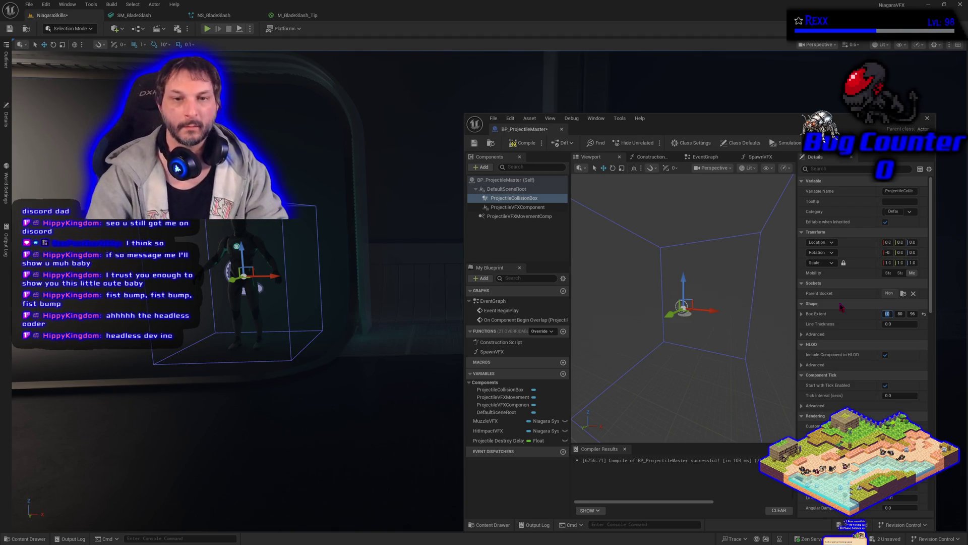
left_click(525, 144)
left_click(474, 143)
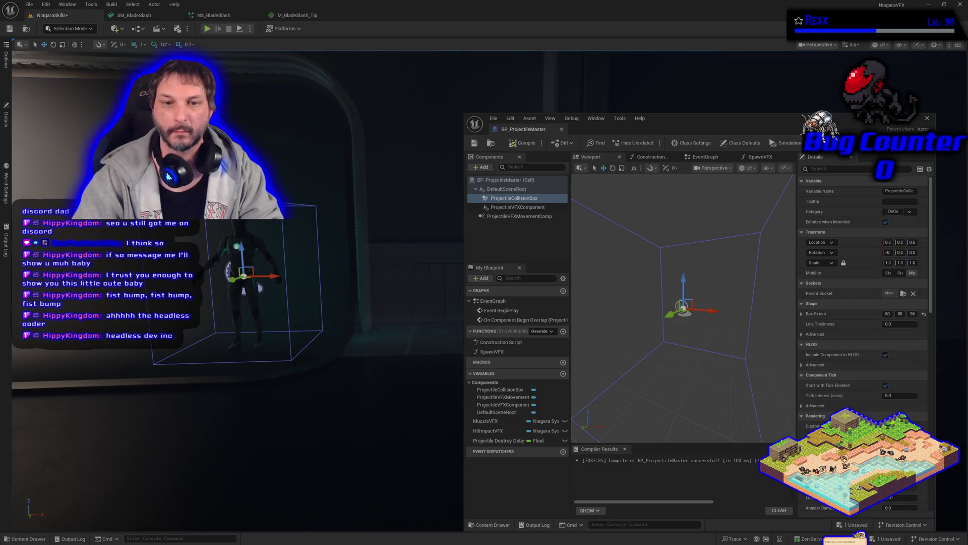
scroll(307, 370, "up", 2)
left_click_drag(519, 129, 457, 16)
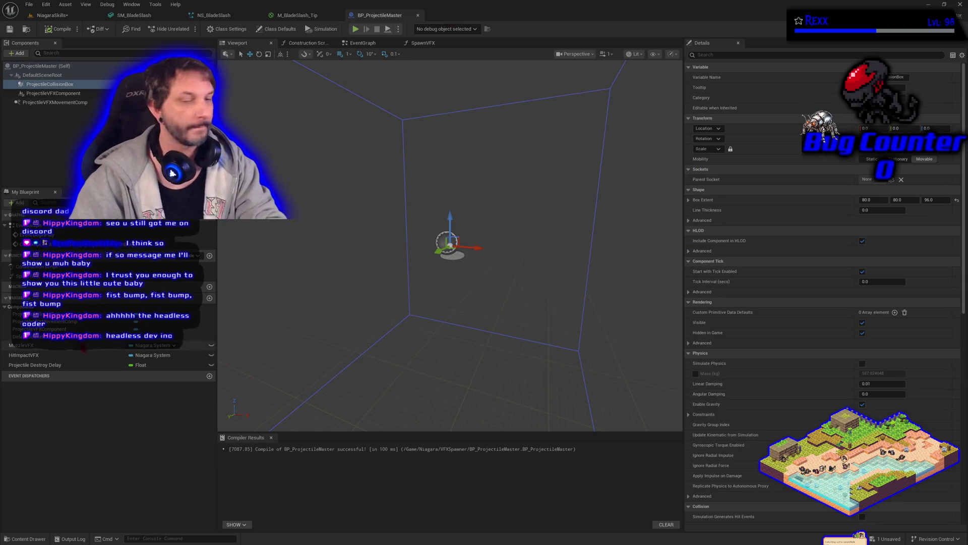
Review the SpawnVFX function graph, then return to the EventGraph.
scroll(385, 301, "down", 5)
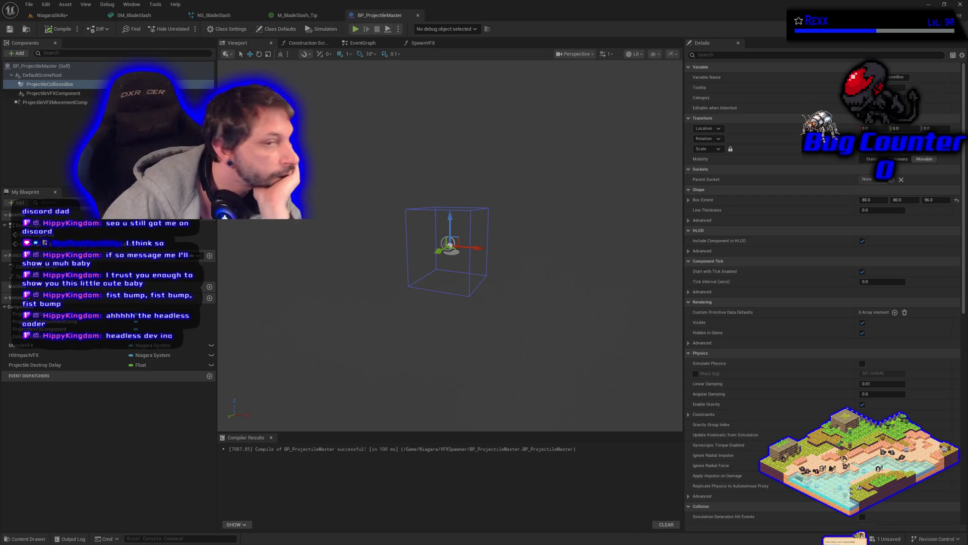
left_click(423, 43)
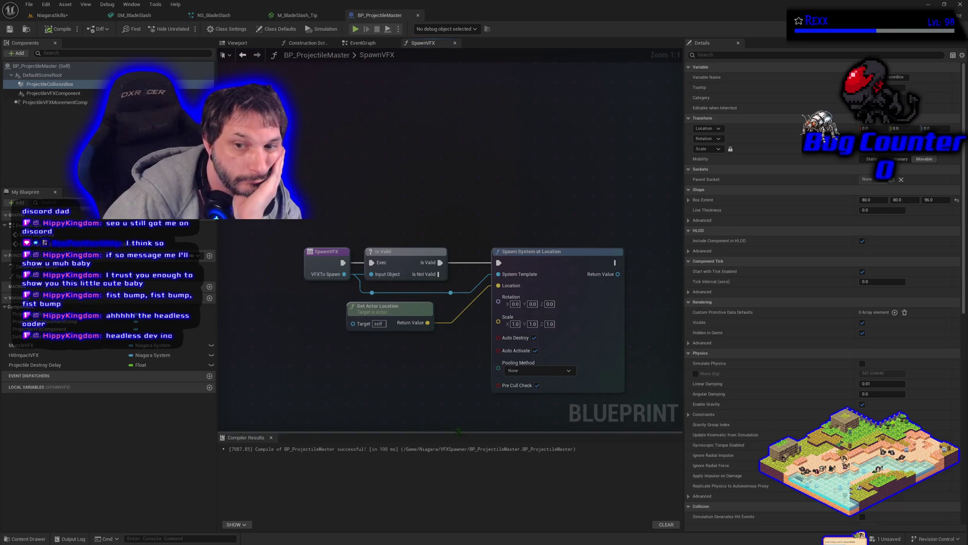
left_click(361, 43)
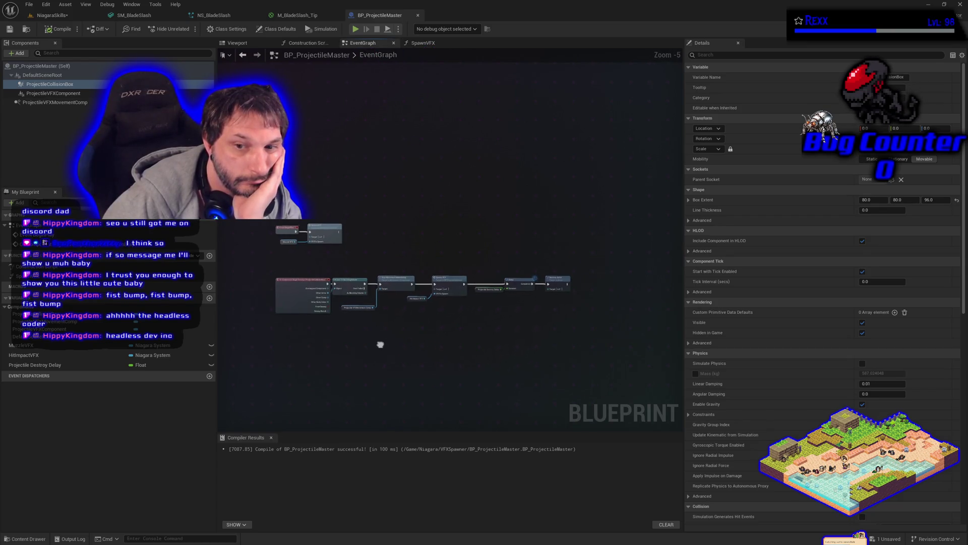
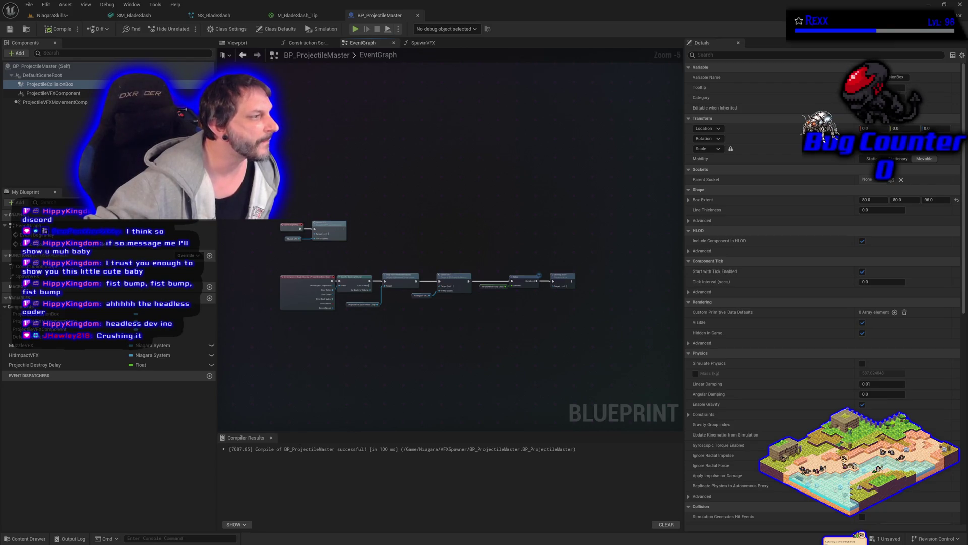
Add a Delay node and wire its Completed pin into the Muzzle Spawn VFX node.
scroll(369, 262, "up", 4)
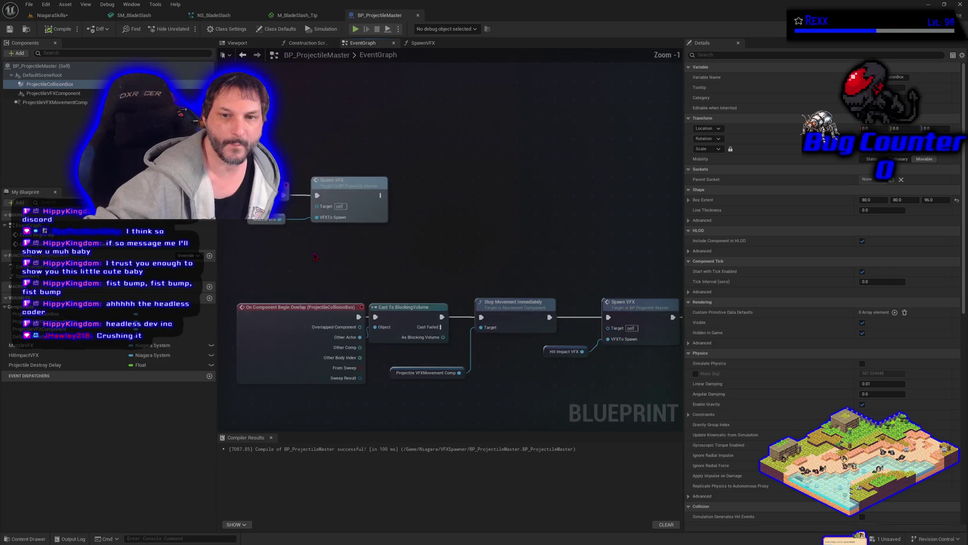
left_click(370, 261)
left_click_drag(301, 177, 325, 177)
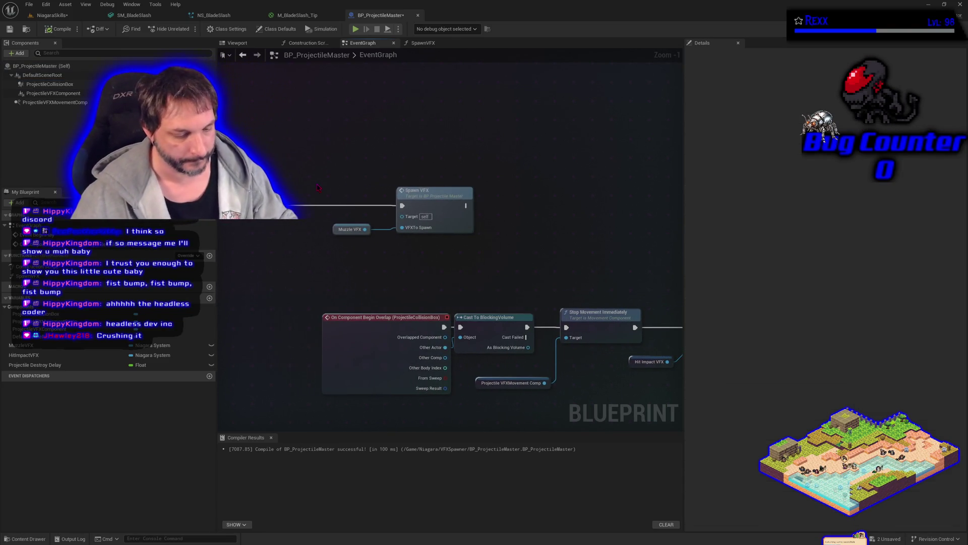
left_click(320, 182)
left_click_drag(350, 193, 318, 197)
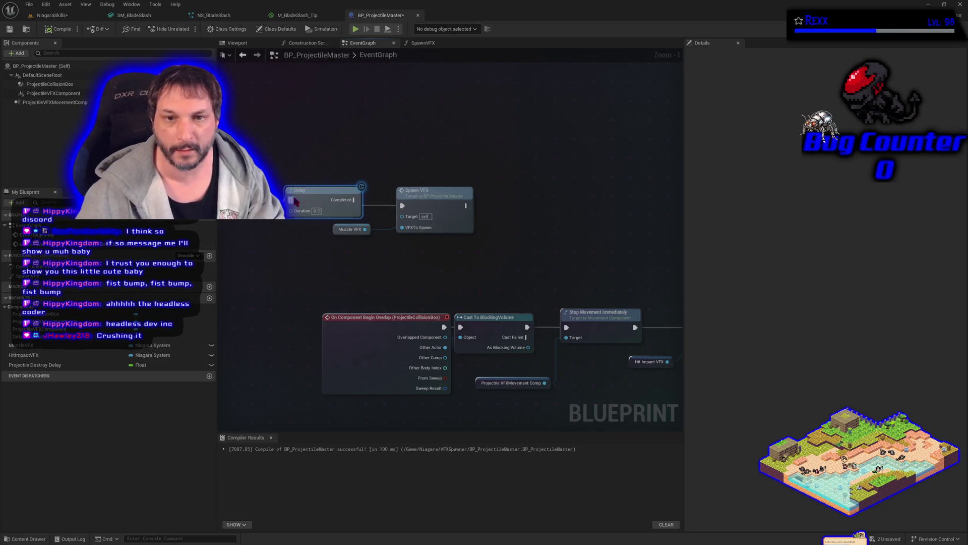
left_click_drag(354, 200, 401, 205)
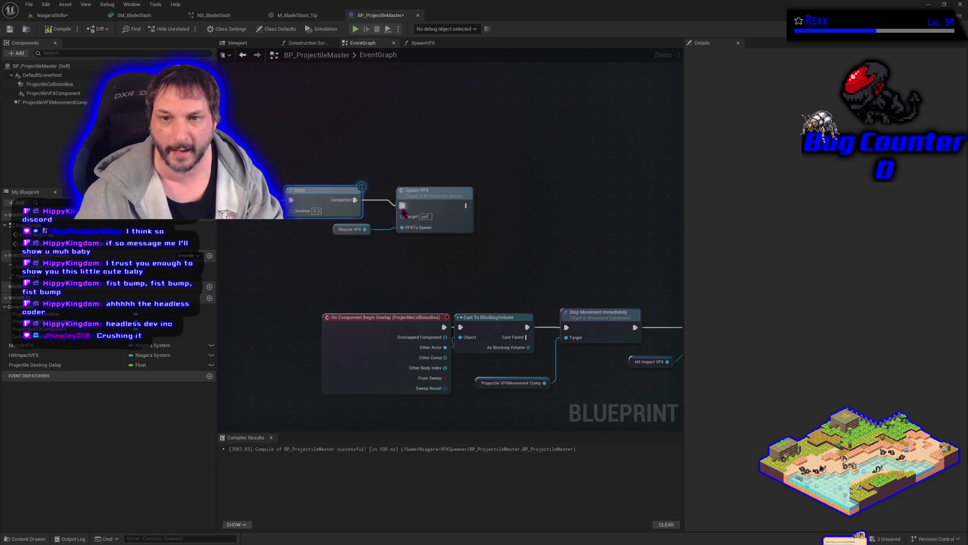
left_click_drag(340, 199, 341, 204)
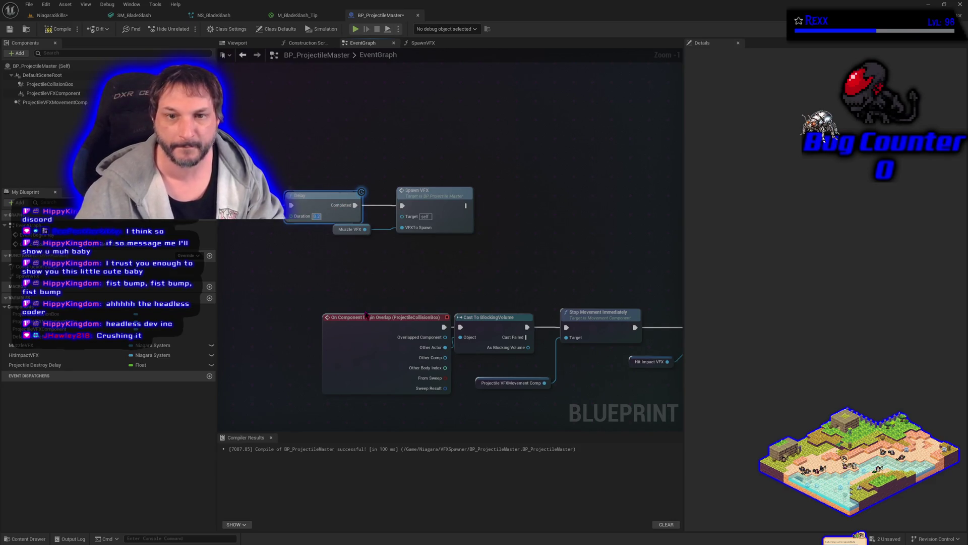
Set the Delay duration to 0.01 and compile BP_ProjectileMaster.
key("Return")
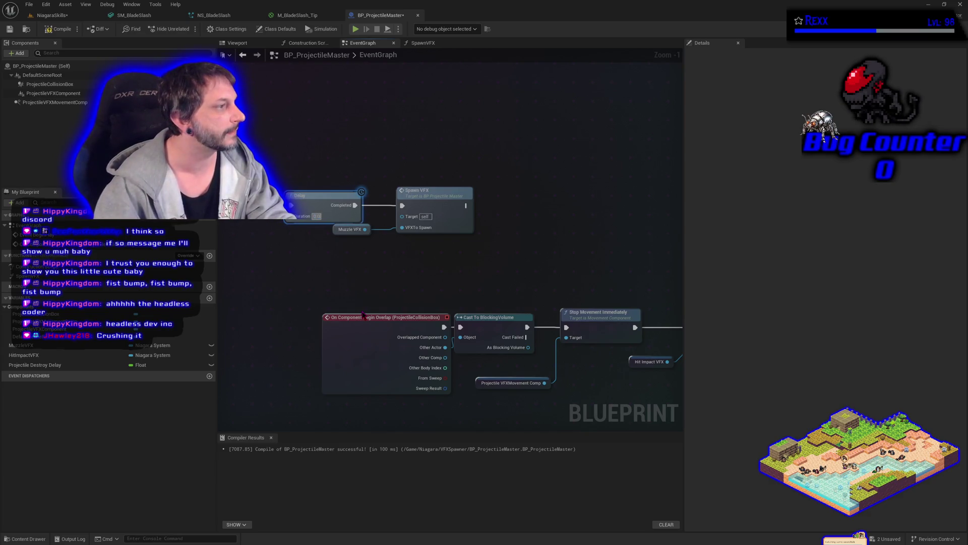
type("1")
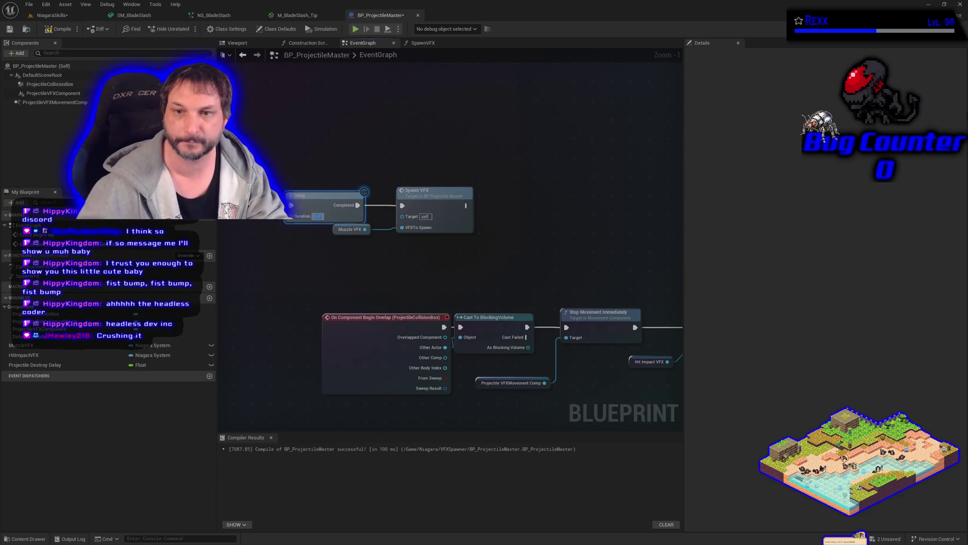
left_click(625, 128)
left_click(59, 29)
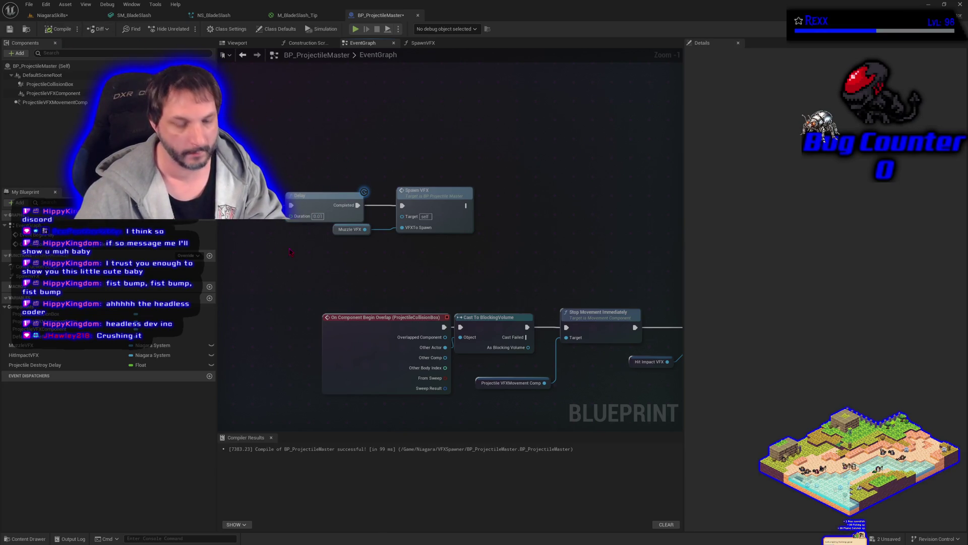
mouse_move(290, 251)
left_mouse_down()
mouse_move(351, 224)
mouse_move(316, 204)
left_mouse_up()
mouse_move(685, 251)
left_mouse_down()
mouse_move(746, 251)
mouse_move(652, 261)
mouse_move(566, 228)
mouse_move(592, 200)
mouse_move(636, 197)
mouse_move(557, 194)
left_mouse_up()
scroll(531, 198, "down", 2)
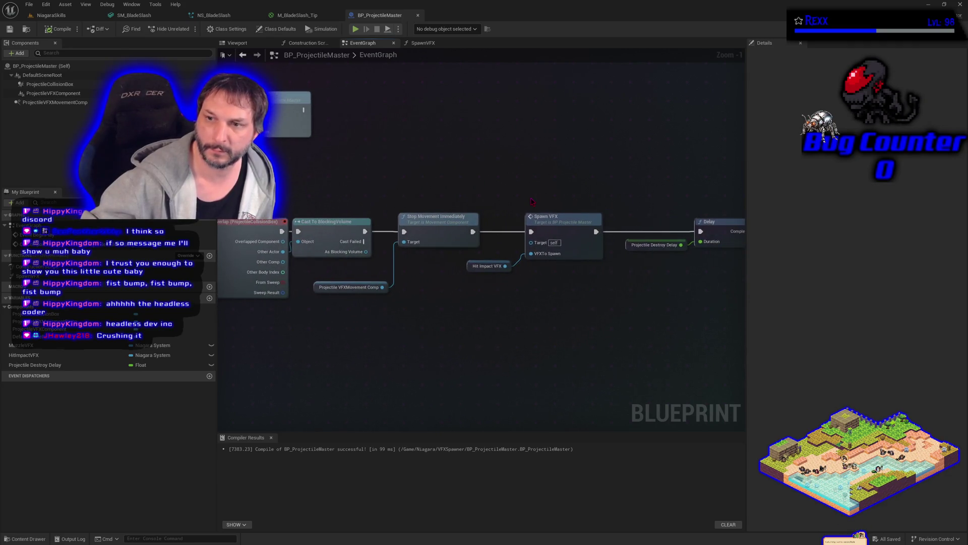
mouse_move(532, 237)
left_mouse_down()
mouse_move(390, 344)
mouse_move(499, 341)
left_mouse_up()
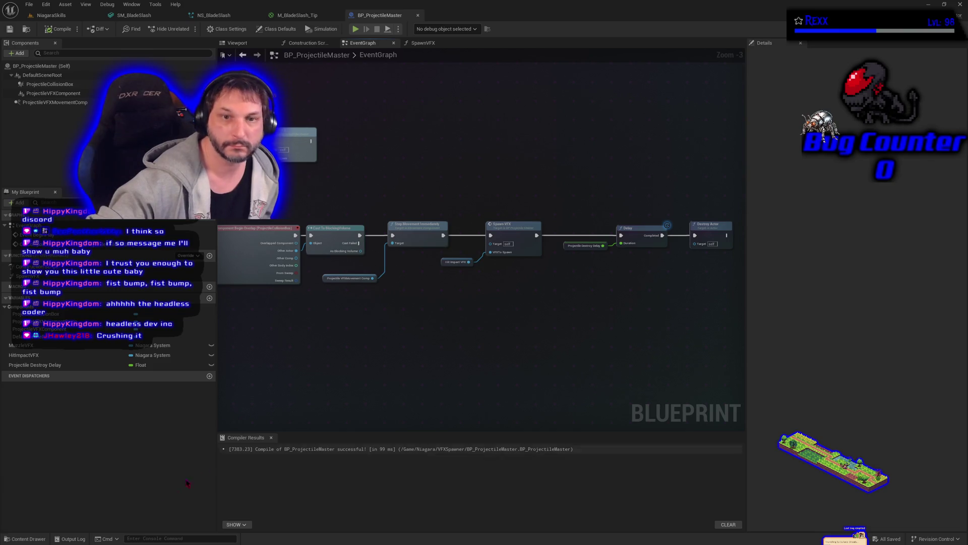
left_click(30, 538)
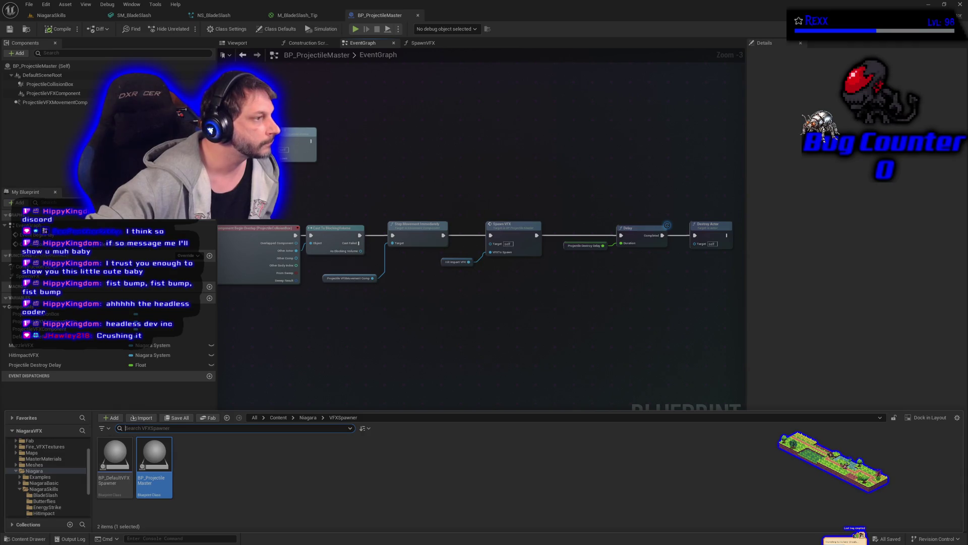
Create a Blueprint Class named BP_ProjectileVFXSpawner in the VFXSpawner folder and open it.
right_click(251, 465)
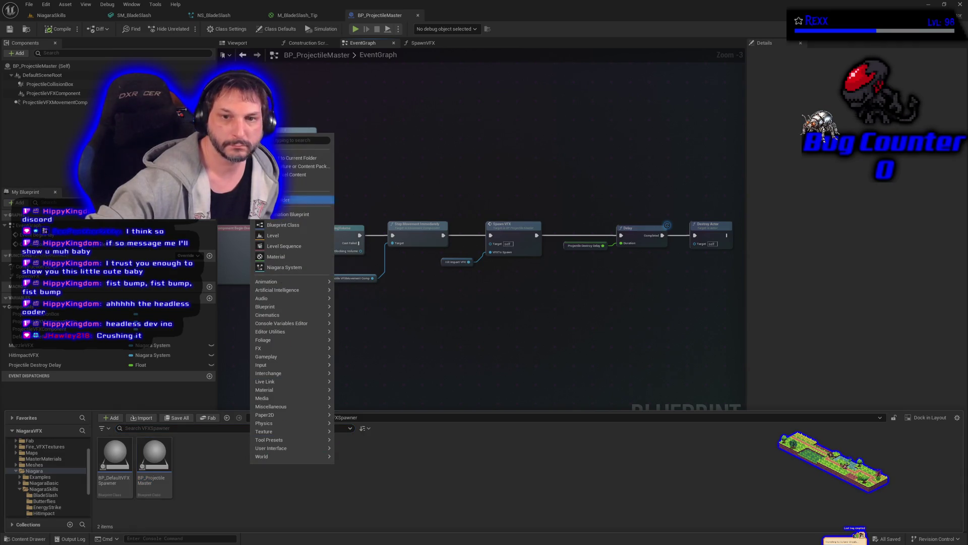
left_click(282, 225)
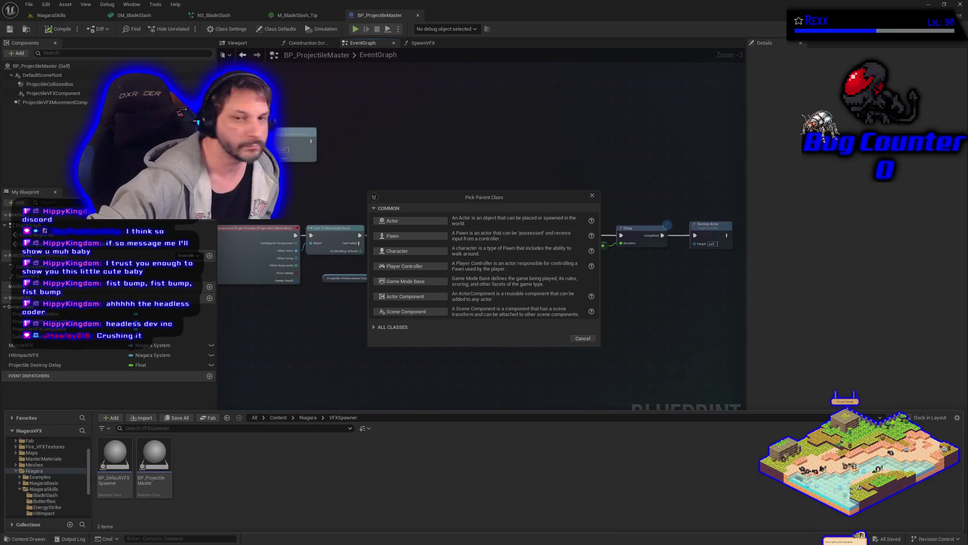
left_click(410, 220)
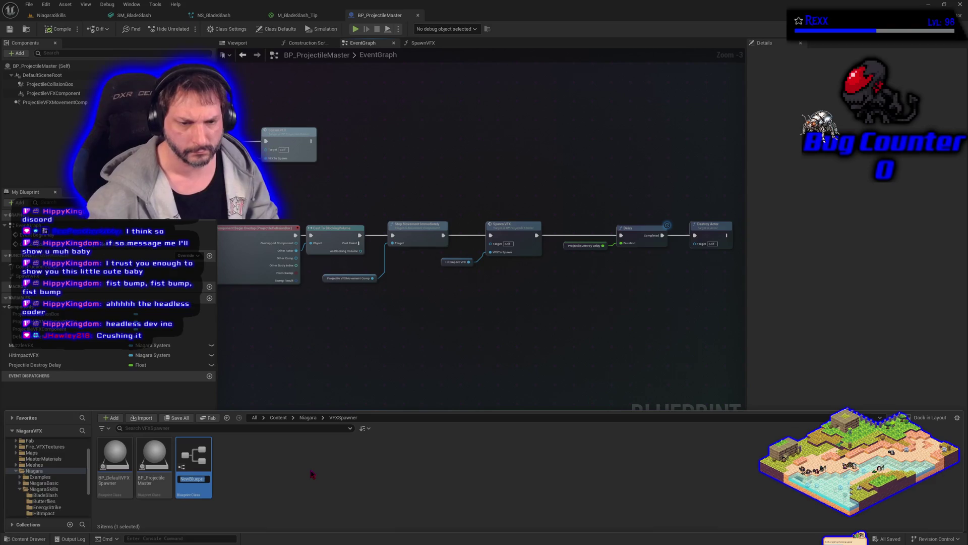
type("B")
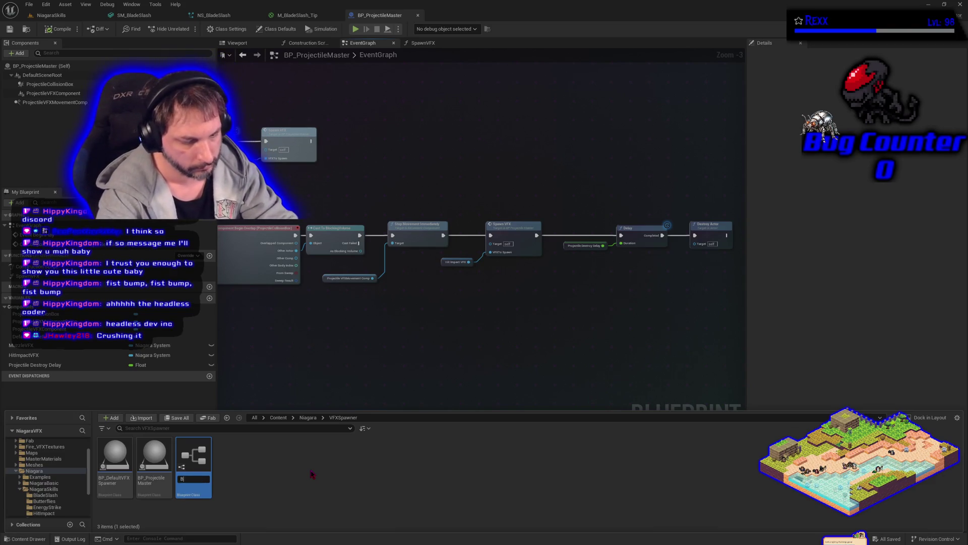
type("_Projectile")
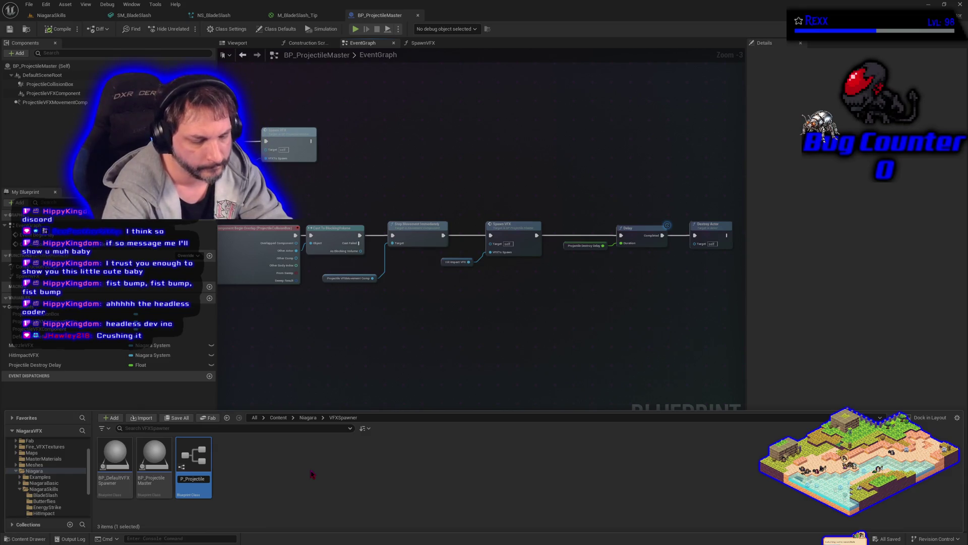
type("VFXSpa")
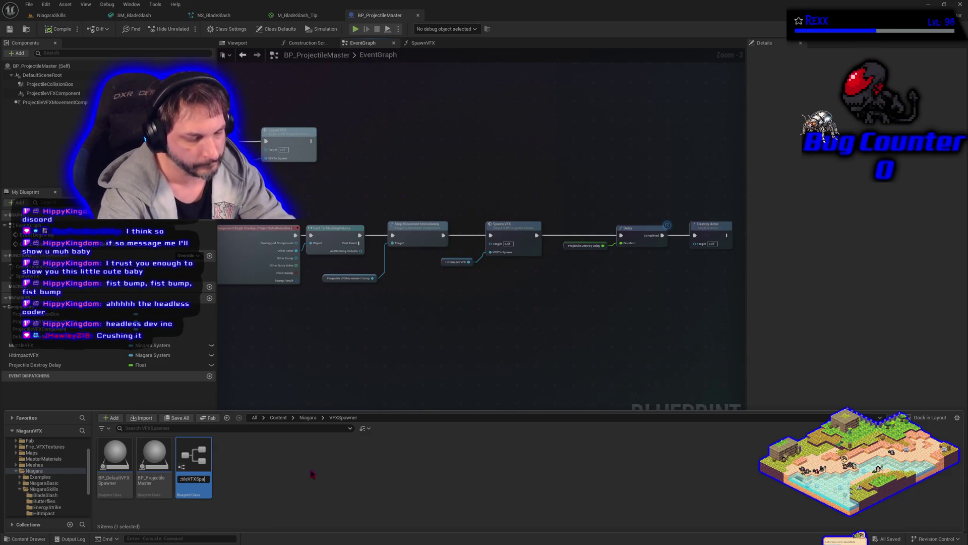
type("wner")
key("Return")
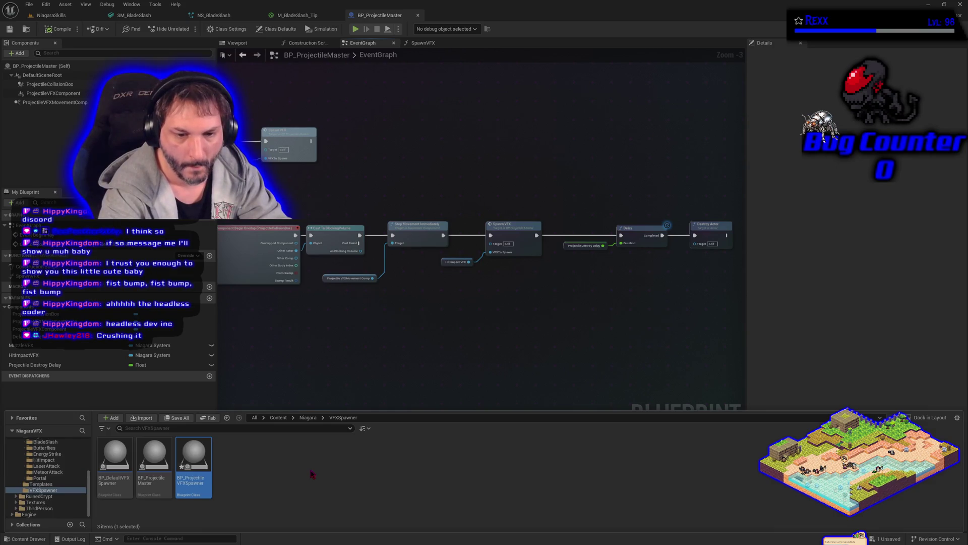
key("Return")
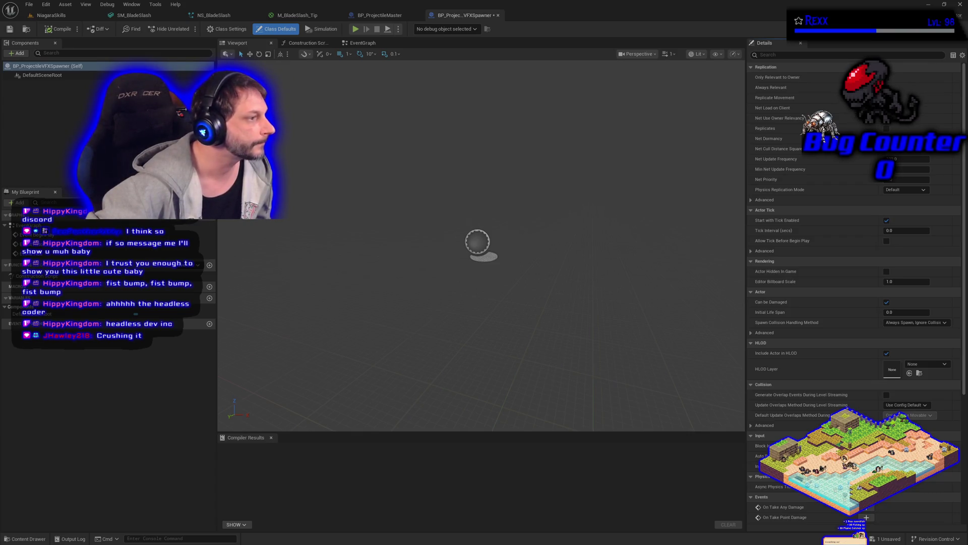
Delete the ActorBeginOverlap and Tick events from the spawner's event graph.
left_click(363, 43)
left_click_drag(566, 388, 398, 241)
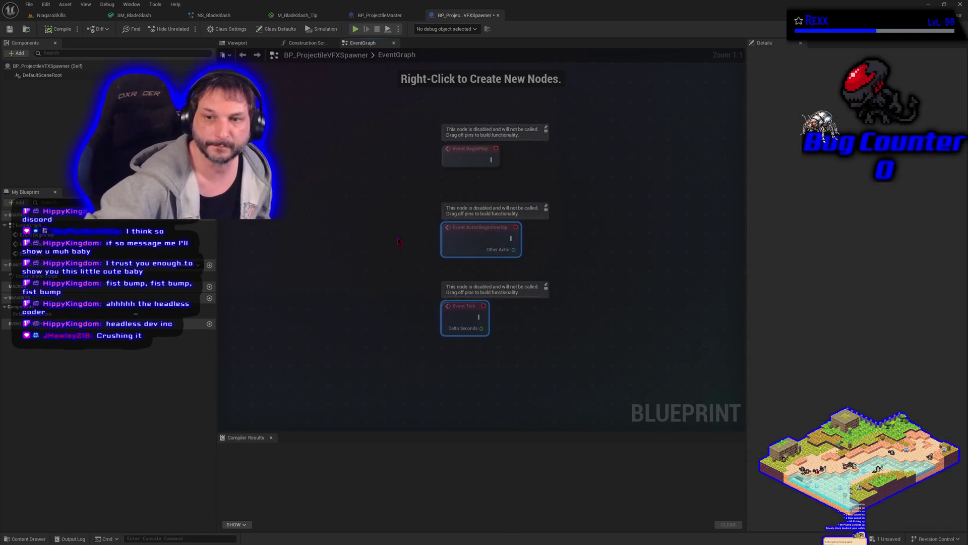
key("Delete")
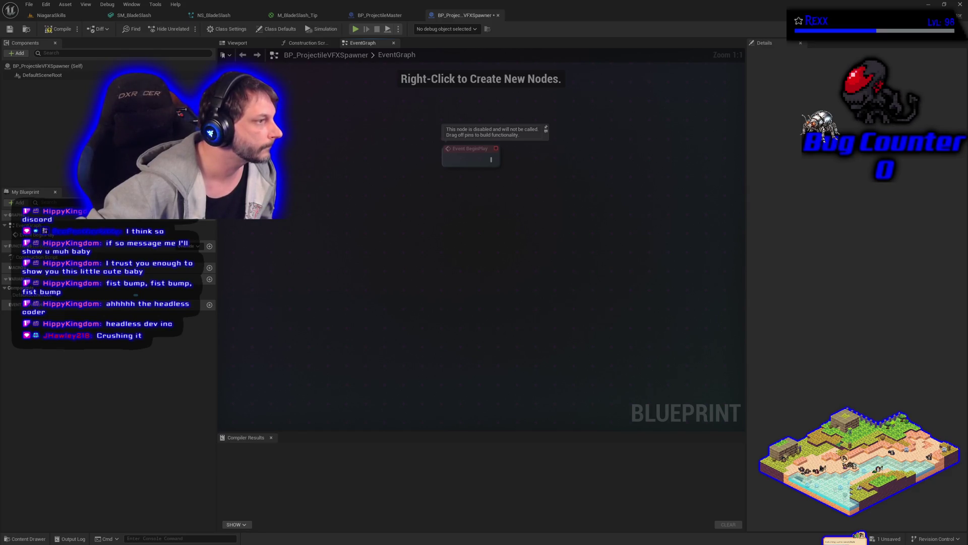
Add a custom event named SpawnProjectileVFX, then compile and save.
right_click(403, 230)
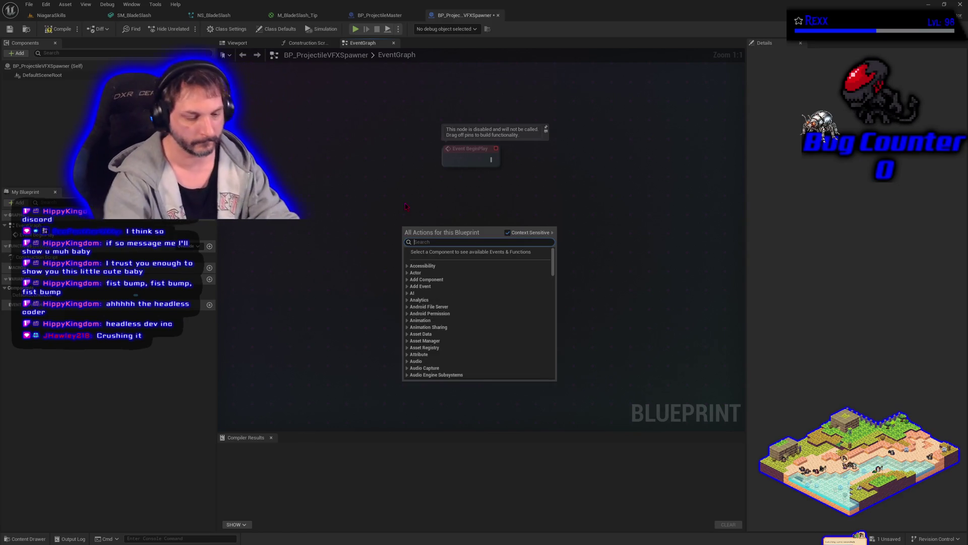
type("custom event")
key("Return")
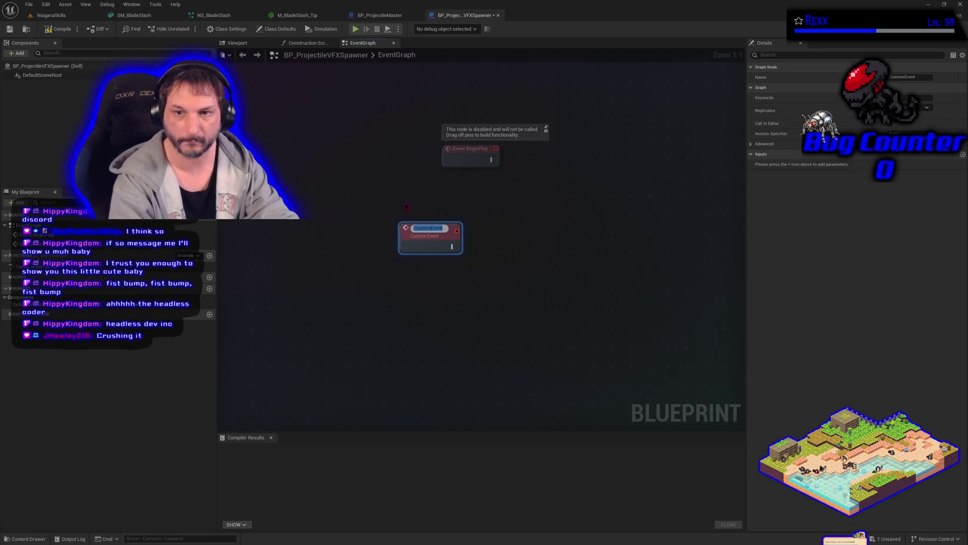
type("Spaw")
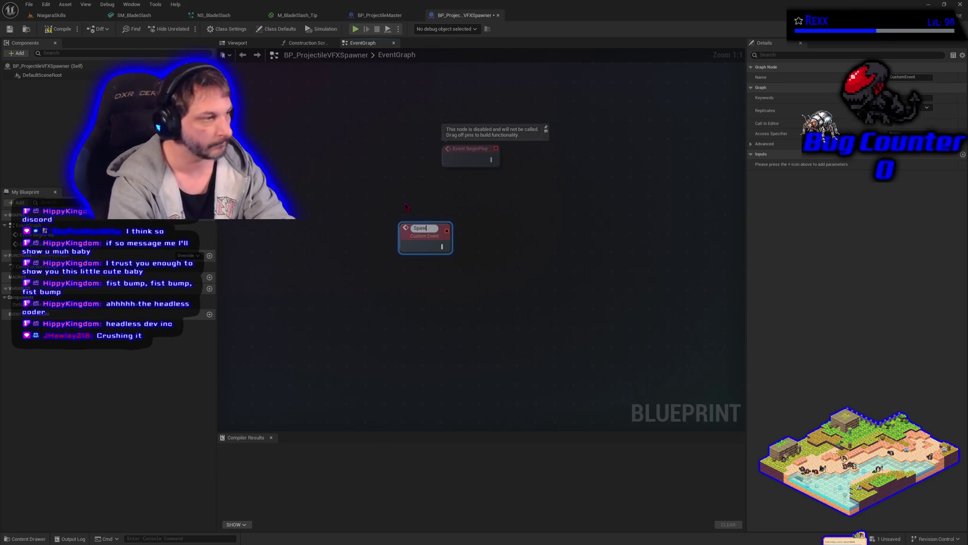
type("nProje")
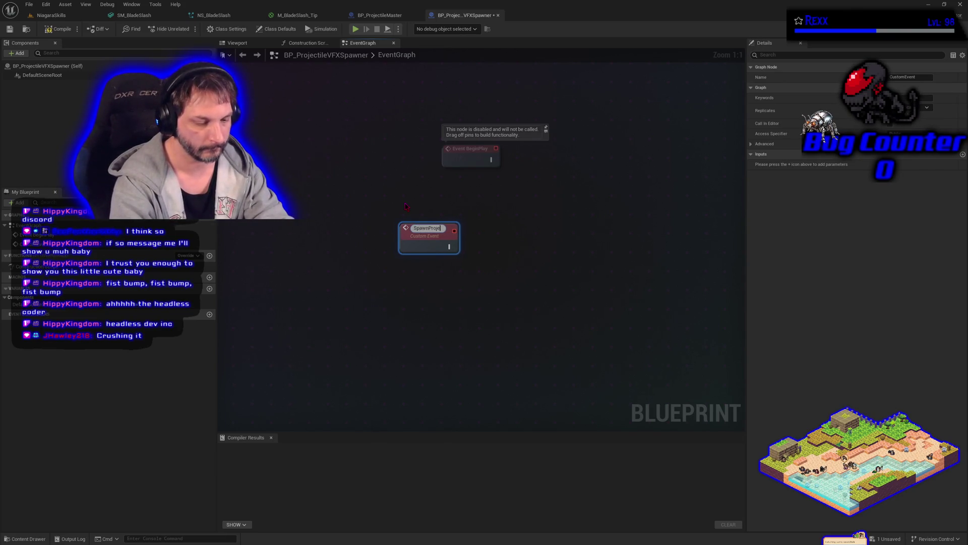
type("ctileVFX")
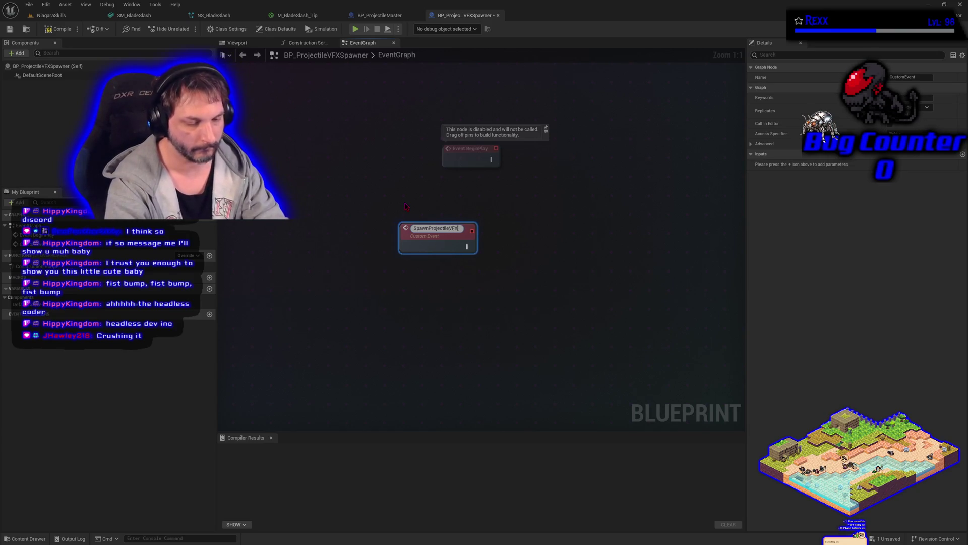
key("Return")
key("F7")
left_click(653, 270)
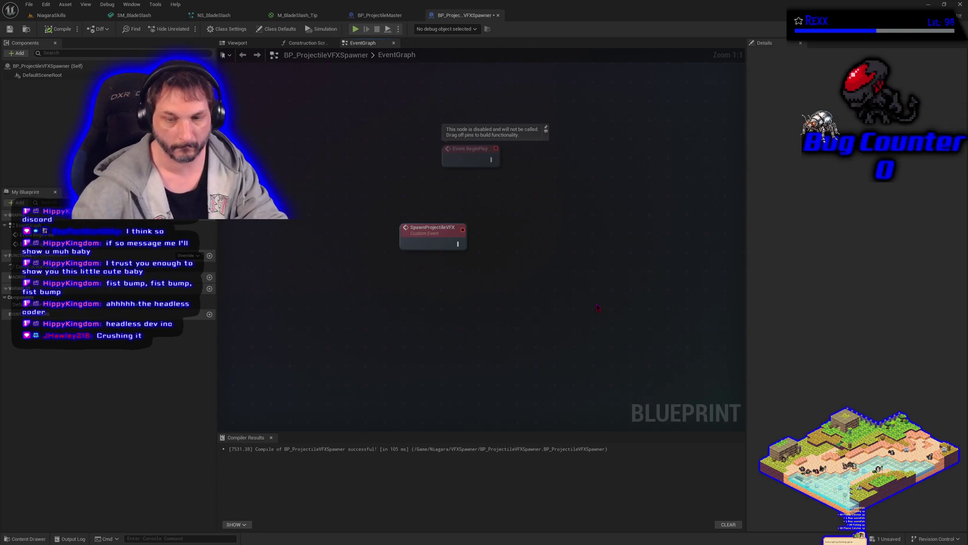
key("ctrl+s")
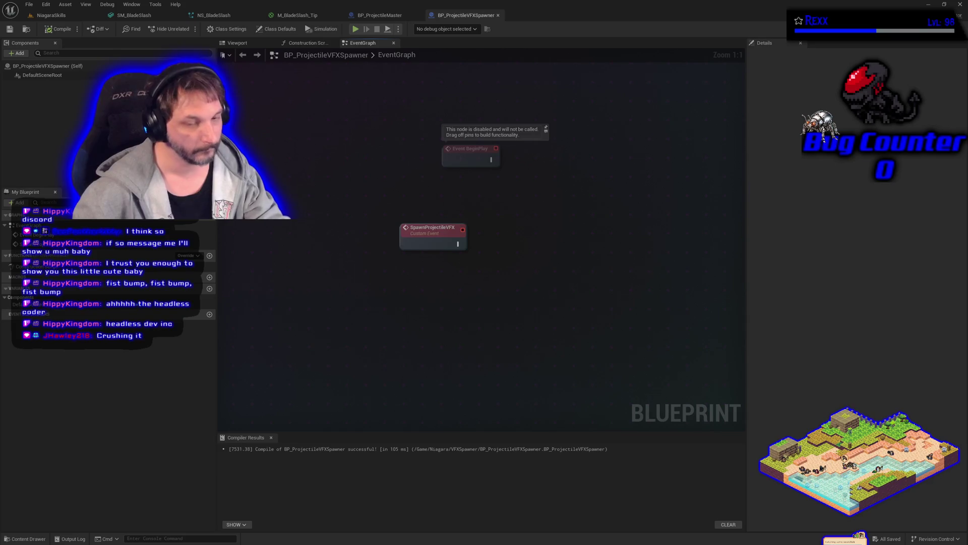
Paste the spawn and timer nodes after Event BeginPlay and create the Projectile Spawn Gap variable.
left_click_drag(554, 242, 458, 294)
key("ctrl+v")
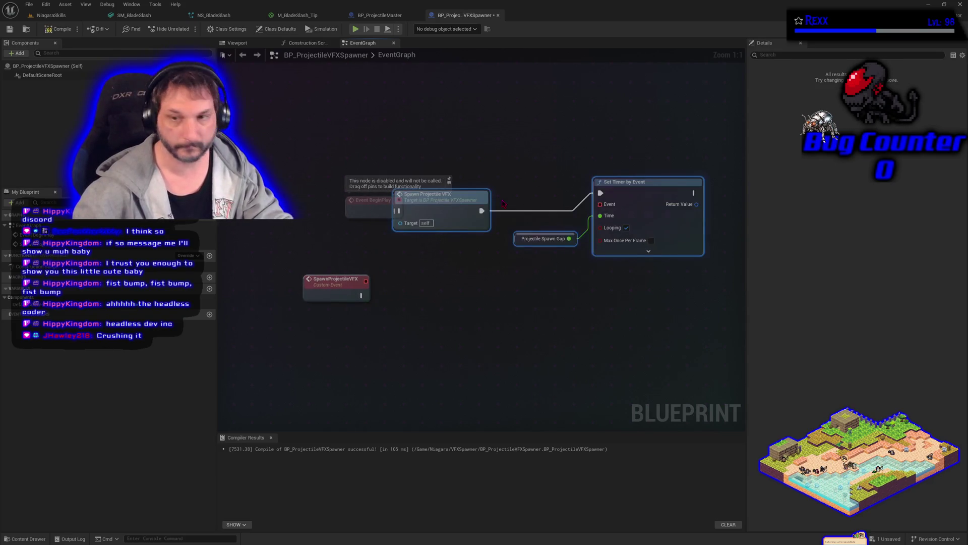
left_click_drag(459, 215, 489, 214)
left_click_drag(394, 211, 429, 211)
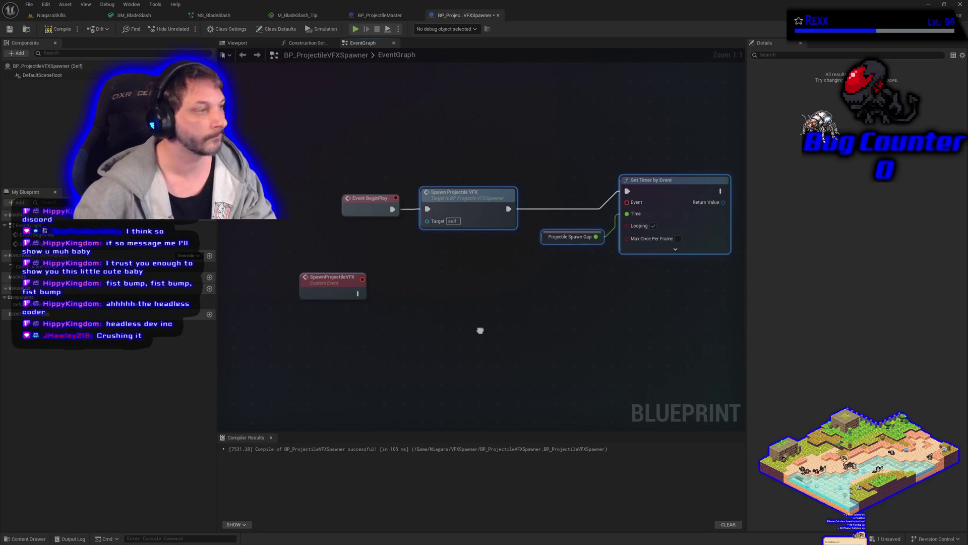
left_click_drag(480, 330, 406, 312)
right_click(470, 217)
left_click(519, 232)
left_click(59, 29)
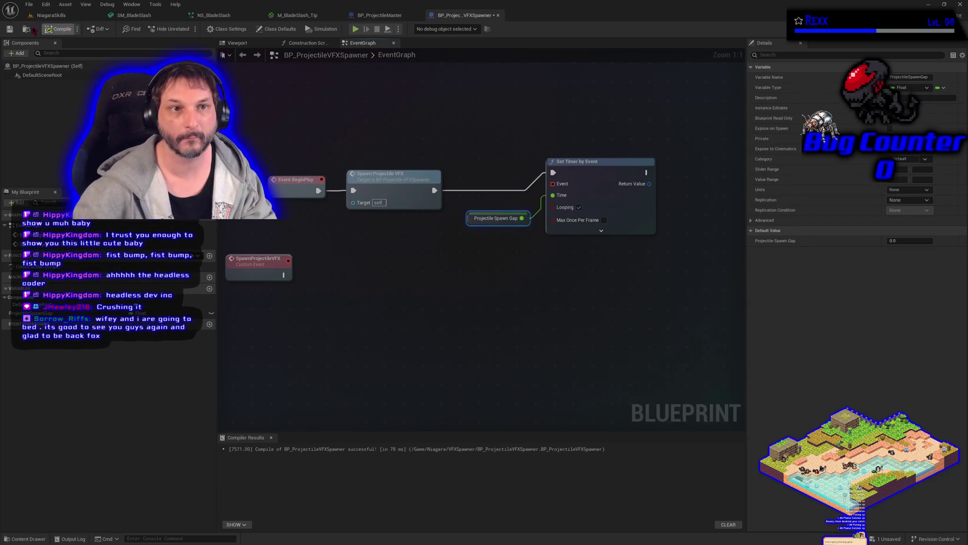
left_click_drag(587, 162, 588, 174)
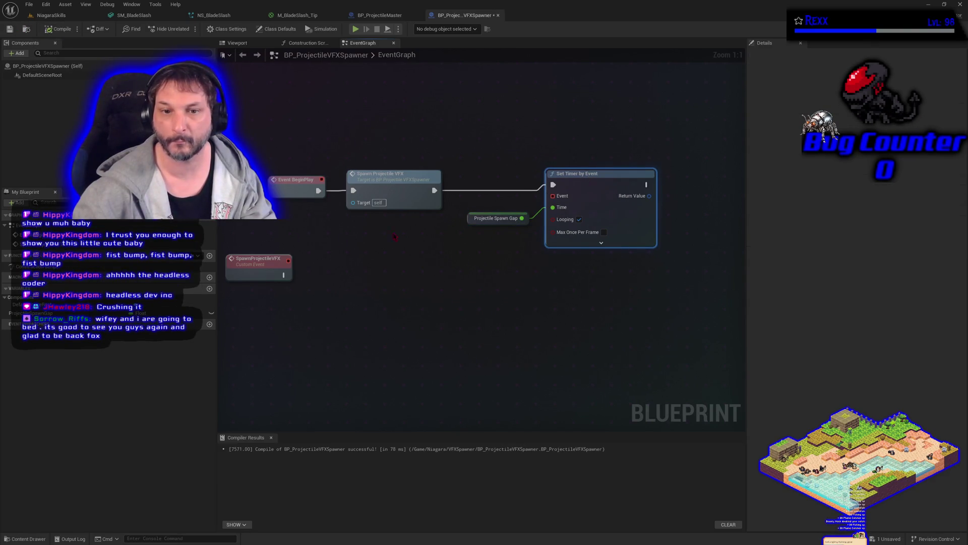
Link SpawnProjectileVFX to the Set Timer by Event's Event pin through two reroute nodes.
mouse_move(288, 260)
left_mouse_down()
mouse_move(372, 255)
mouse_move(556, 198)
left_mouse_up()
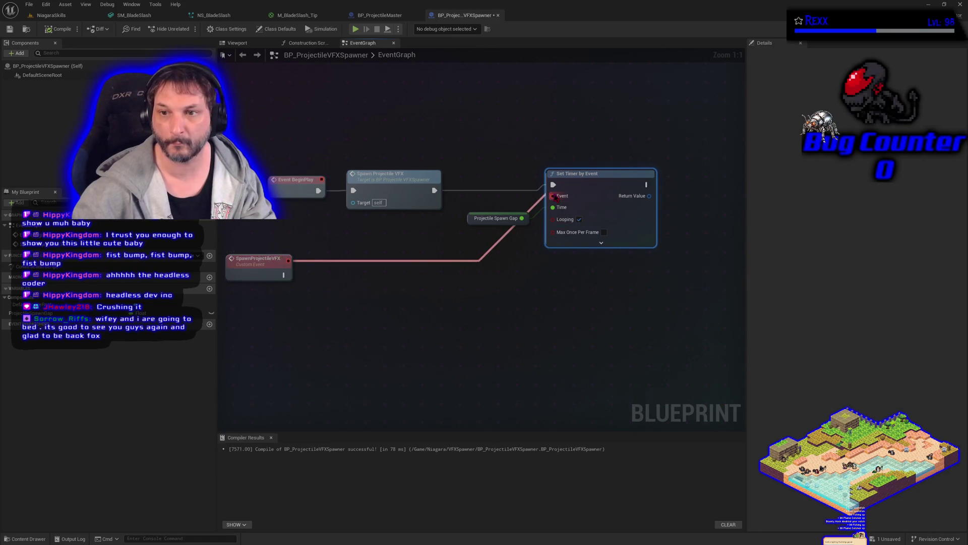
left_click(423, 265)
double_click(425, 263)
mouse_move(420, 233)
left_mouse_down()
mouse_move(456, 230)
mouse_move(457, 196)
left_mouse_up()
double_click(392, 258)
mouse_move(392, 258)
left_mouse_down()
mouse_move(395, 250)
mouse_move(450, 262)
mouse_move(432, 263)
left_mouse_up()
left_click(418, 295)
left_click_drag(418, 295, 457, 277)
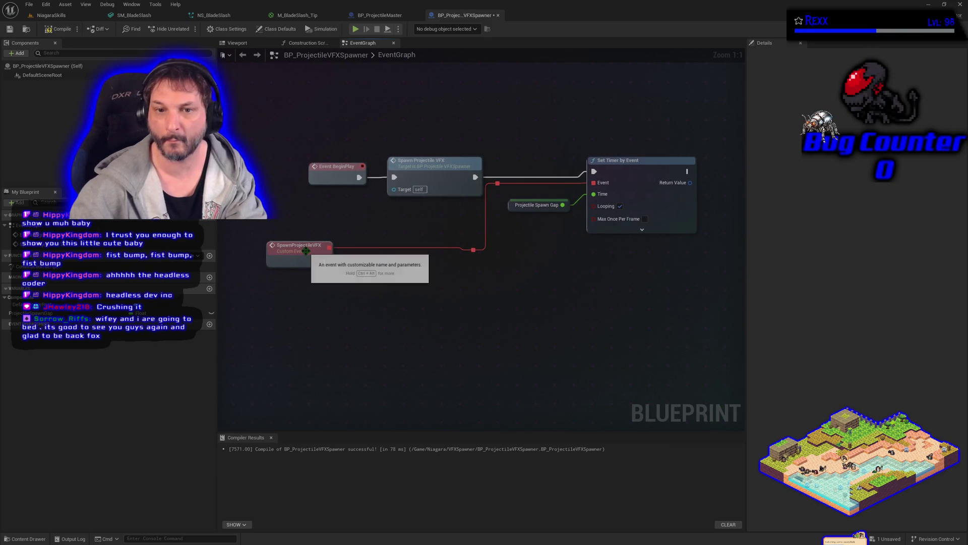
left_click_drag(306, 251, 306, 256)
left_click_drag(258, 235, 483, 266)
key("q")
left_click(465, 292)
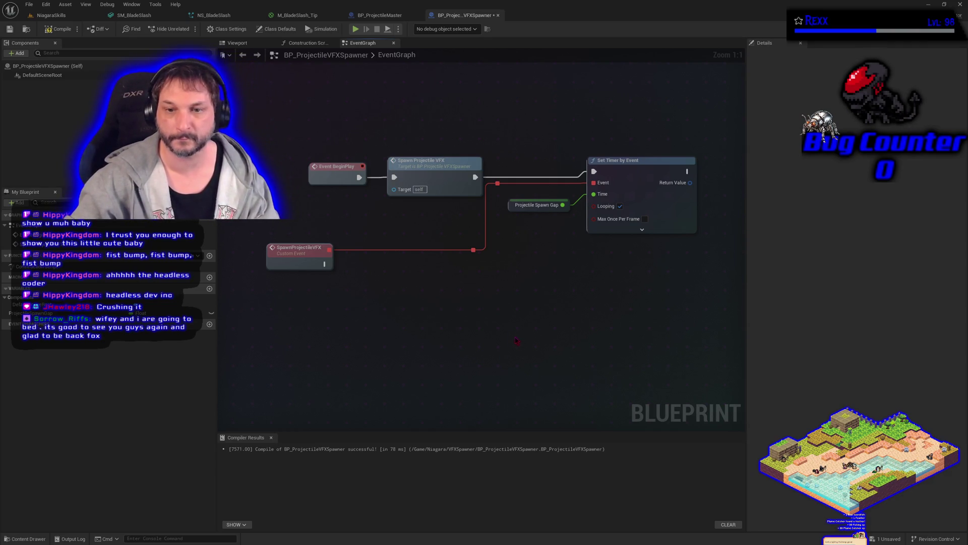
key("ctrl+v")
Place the pasted SpawnActor nodes below the event and wire SpawnProjectileVFX into SpawnActor.
left_click_drag(502, 337, 442, 279)
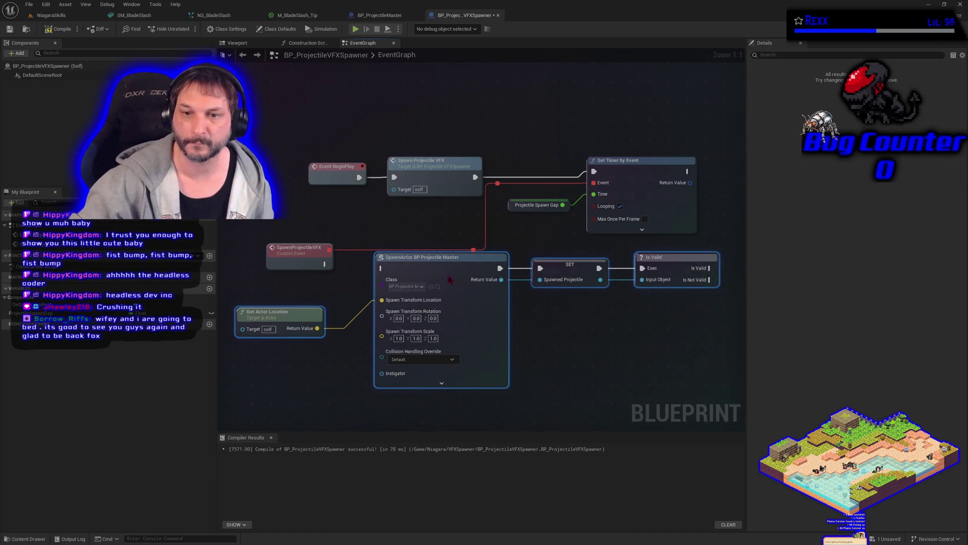
left_click_drag(324, 264, 381, 268)
mouse_move(579, 352)
left_mouse_down()
mouse_move(518, 319)
mouse_move(579, 312)
left_mouse_up()
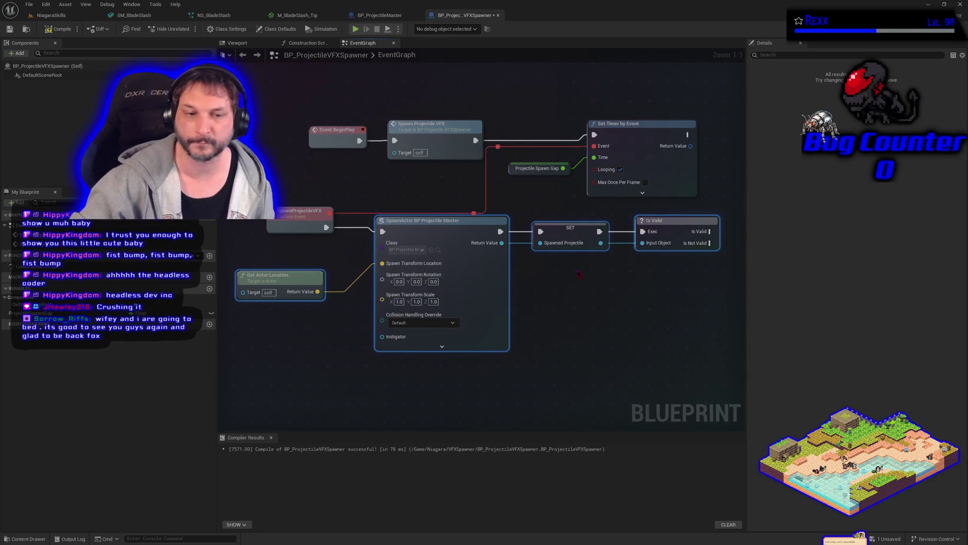
right_click(572, 224)
left_click(600, 243)
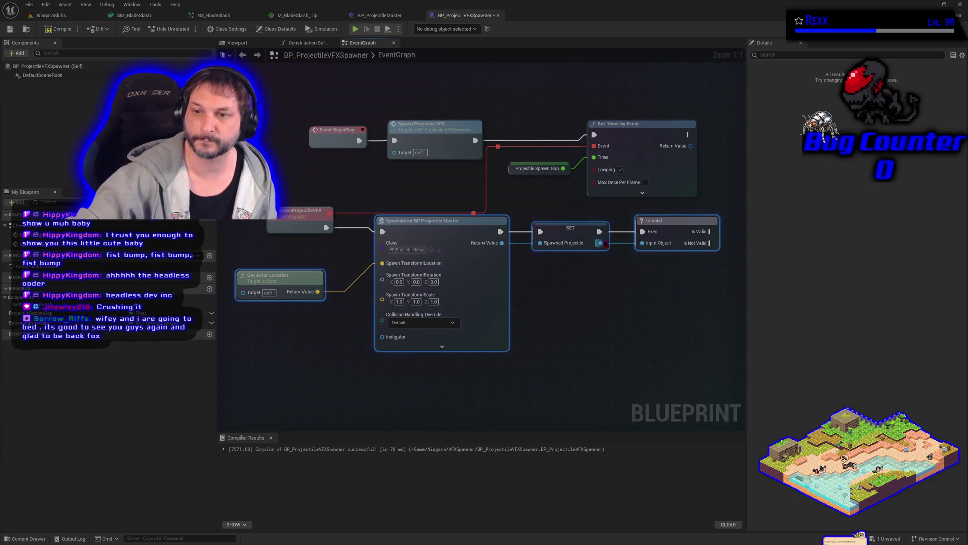
Compile and save BP_ProjectileVFXSpawner.
left_click(57, 29)
left_click(9, 29)
scroll(523, 327, "down", 1)
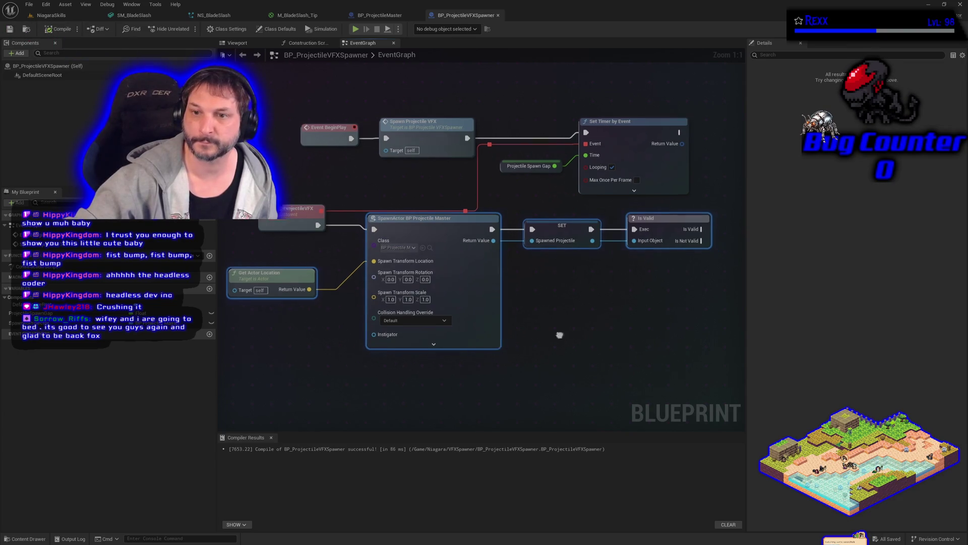
mouse_move(502, 310)
left_mouse_down()
mouse_move(471, 277)
mouse_move(486, 324)
mouse_move(414, 326)
left_mouse_up()
scroll(486, 324, "down", 1)
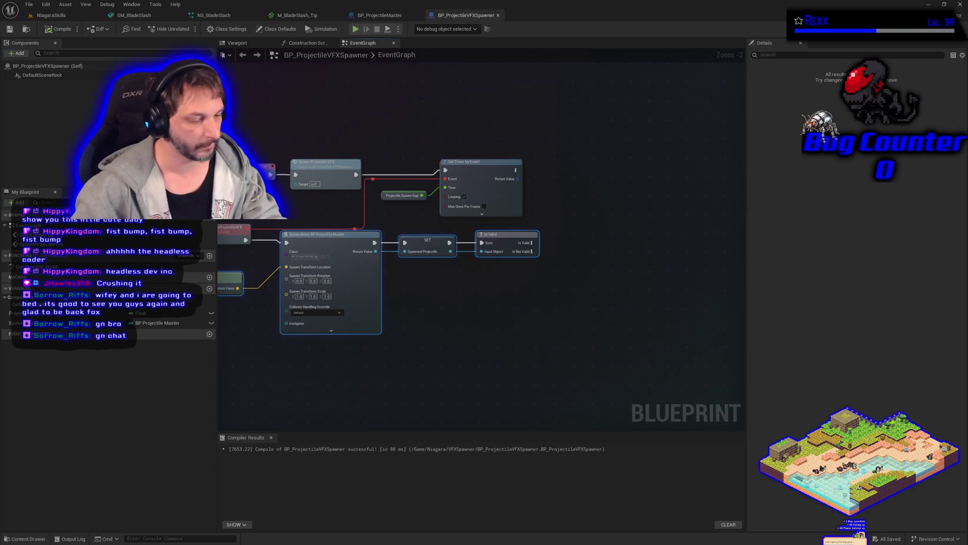
left_click_drag(501, 380, 324, 382)
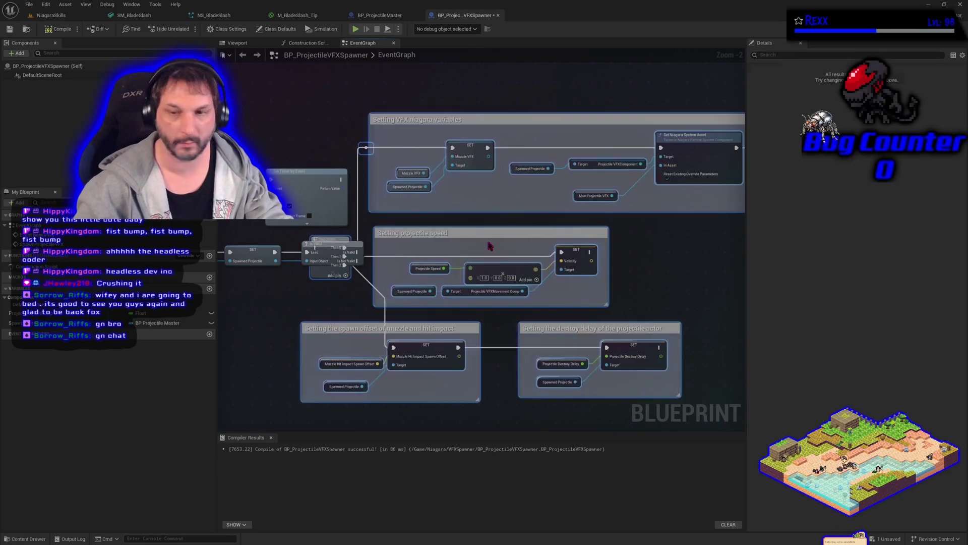
Place the setup groups after Is Valid and create the Muzzle Hit Impact Spawn Offset variable.
mouse_move(423, 234)
left_mouse_down()
mouse_move(512, 244)
mouse_move(489, 244)
left_mouse_up()
left_click(385, 195)
left_click_drag(385, 194, 267, 145)
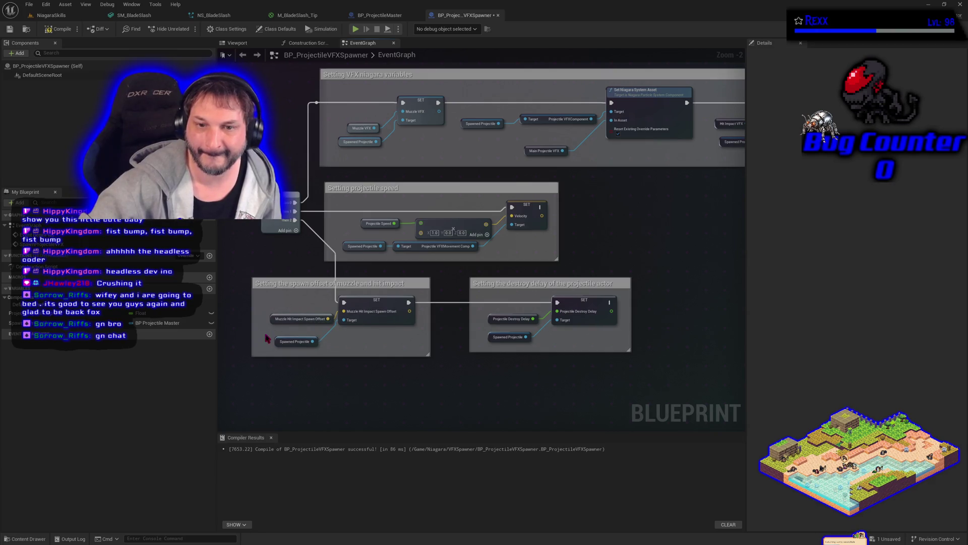
right_click(272, 319)
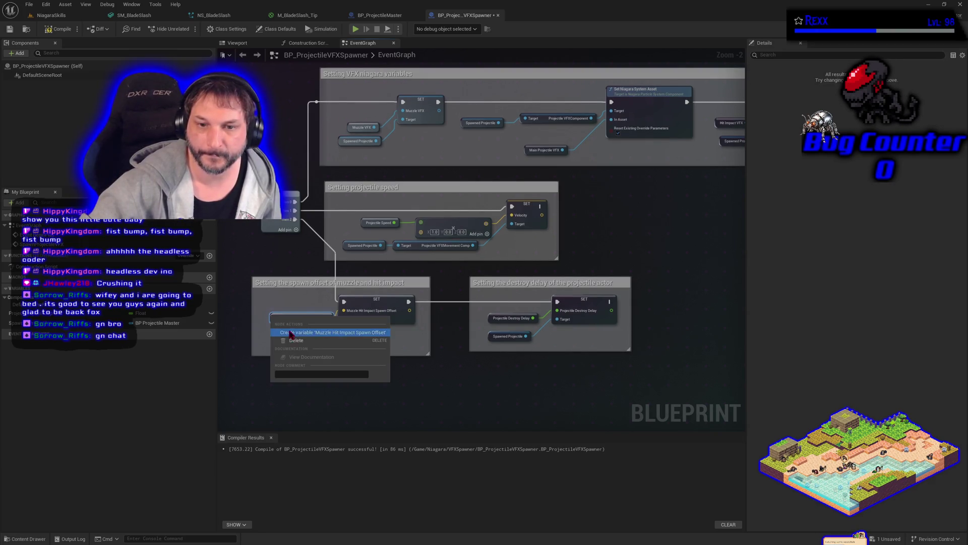
left_click(291, 332)
left_click(58, 29)
left_click(9, 29)
Make the offset SET node write the Muzzle Hit Impact Spawn Offset variable.
right_click(388, 324)
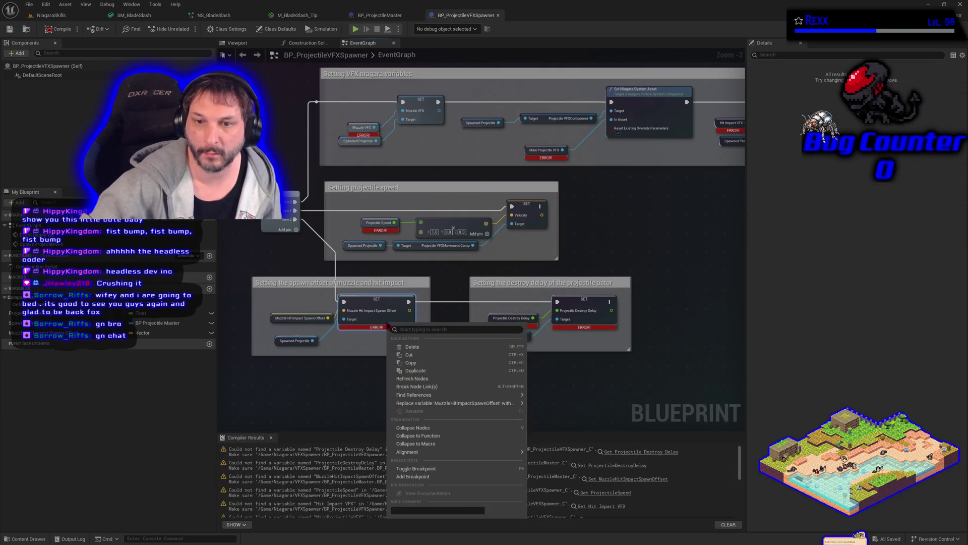
mouse_move(424, 403)
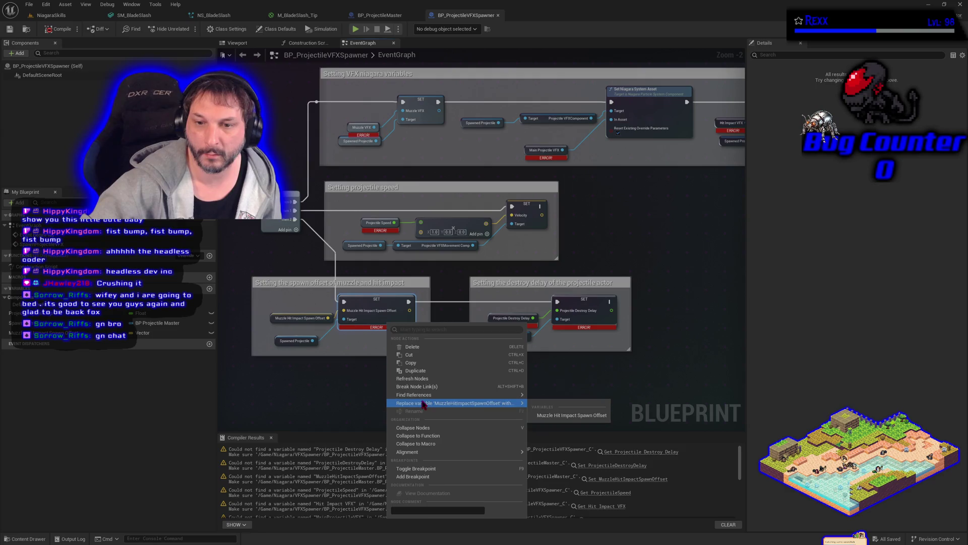
left_click(317, 404)
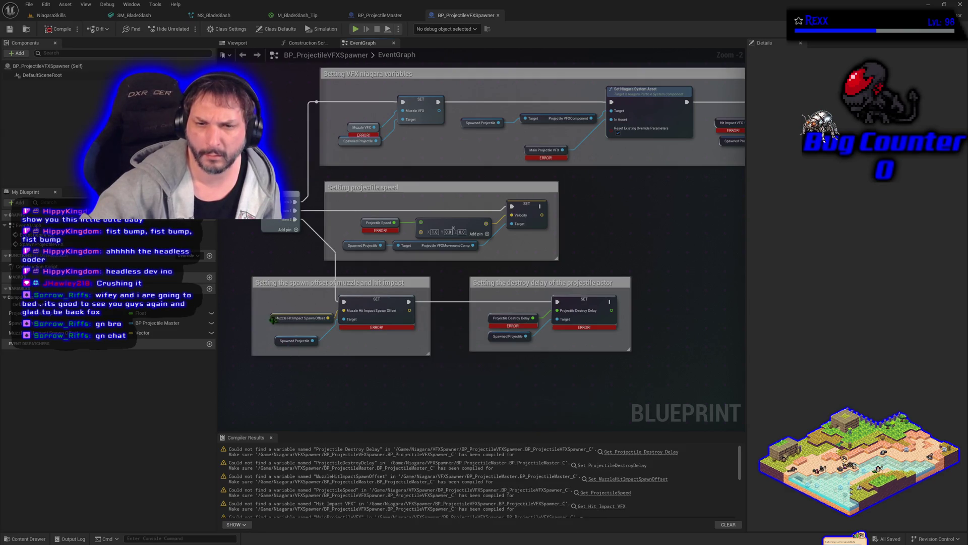
left_click_drag(273, 319, 268, 314)
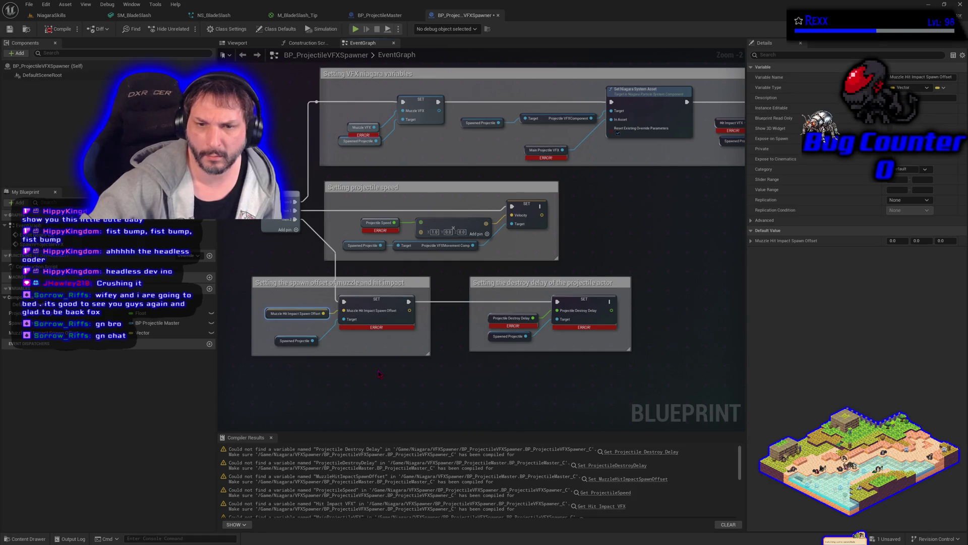
left_click(166, 333)
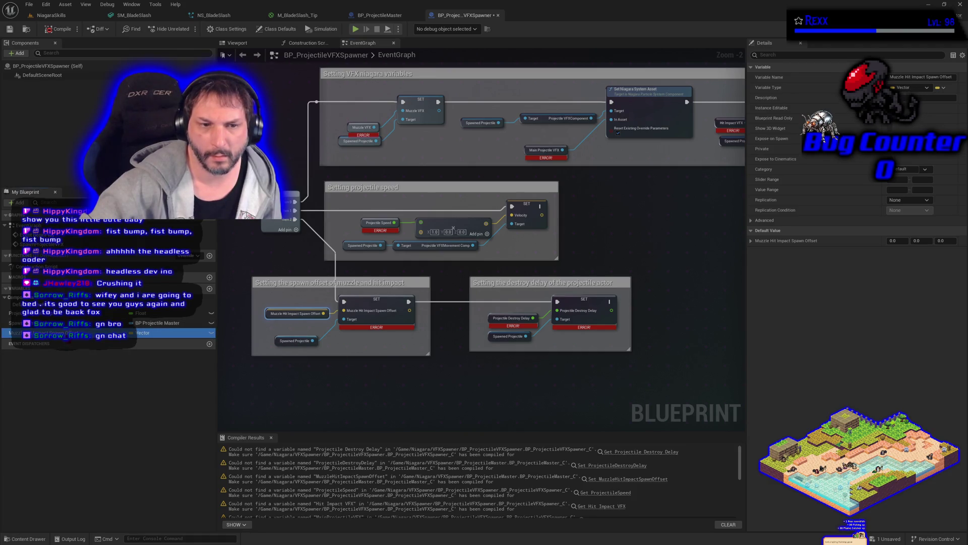
left_click_drag(166, 333, 369, 306)
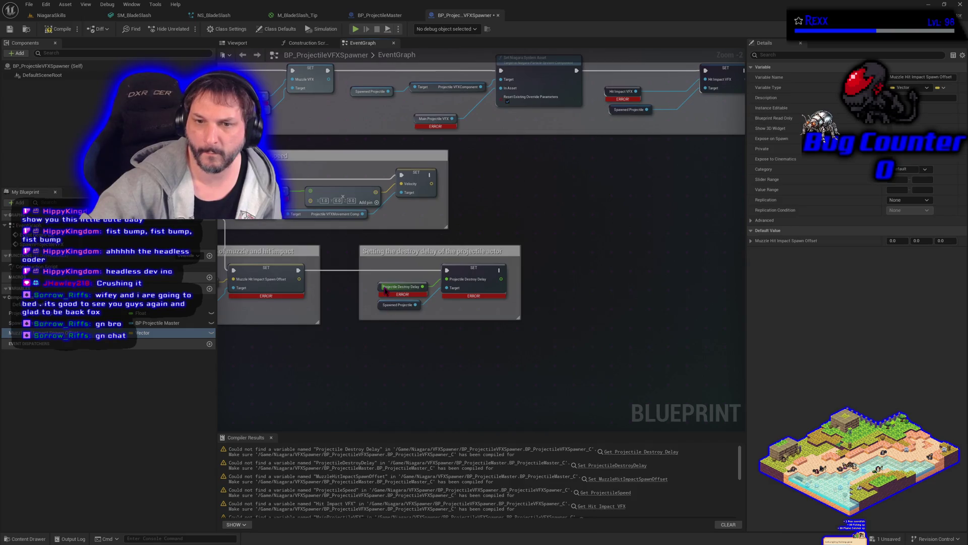
Create the Projectile Destroy Delay and MainProjectileVFX variables, compiling after each.
right_click(387, 293)
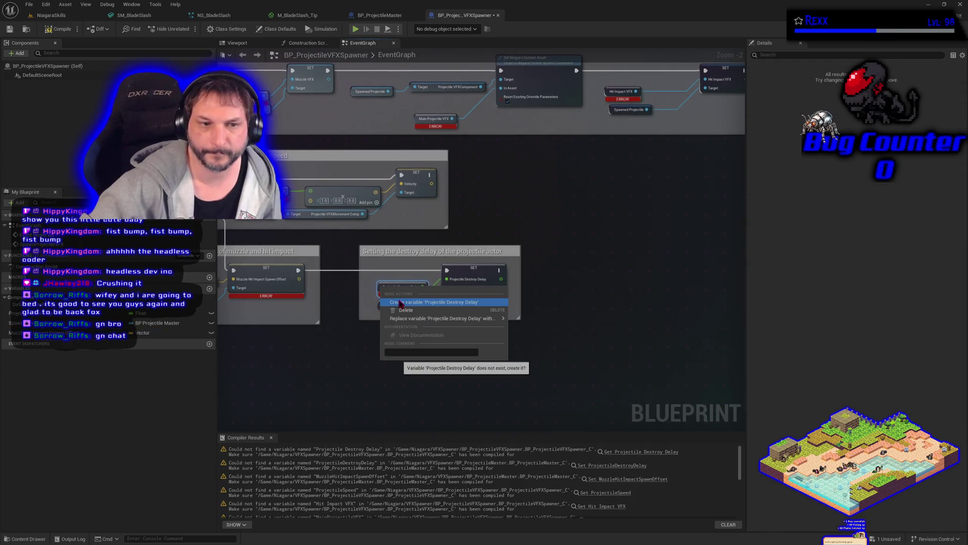
left_click(399, 302)
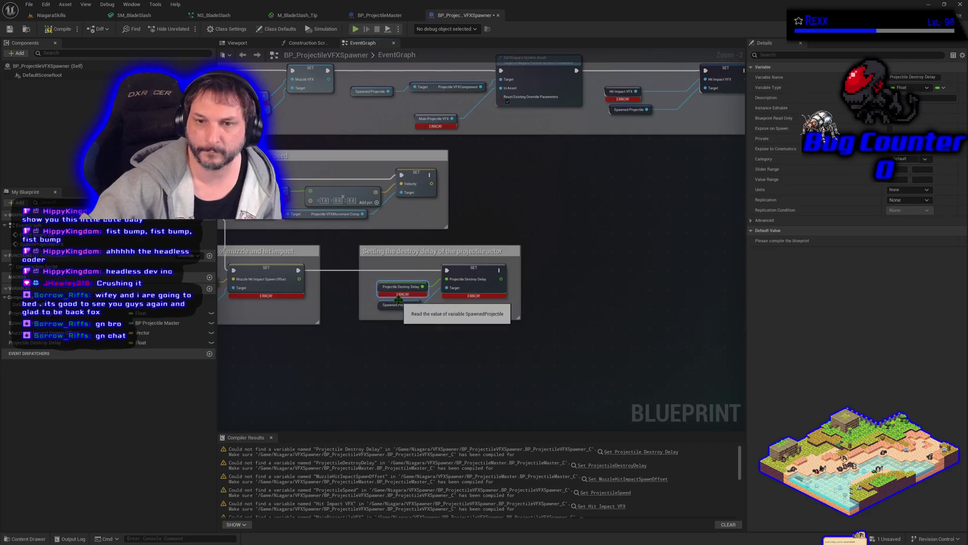
left_click(58, 29)
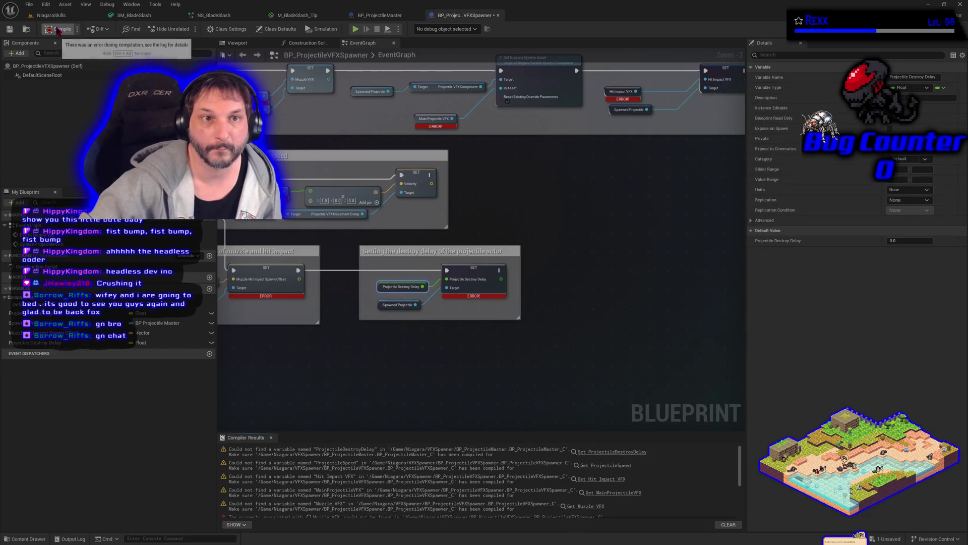
right_click(415, 117)
left_click(444, 132)
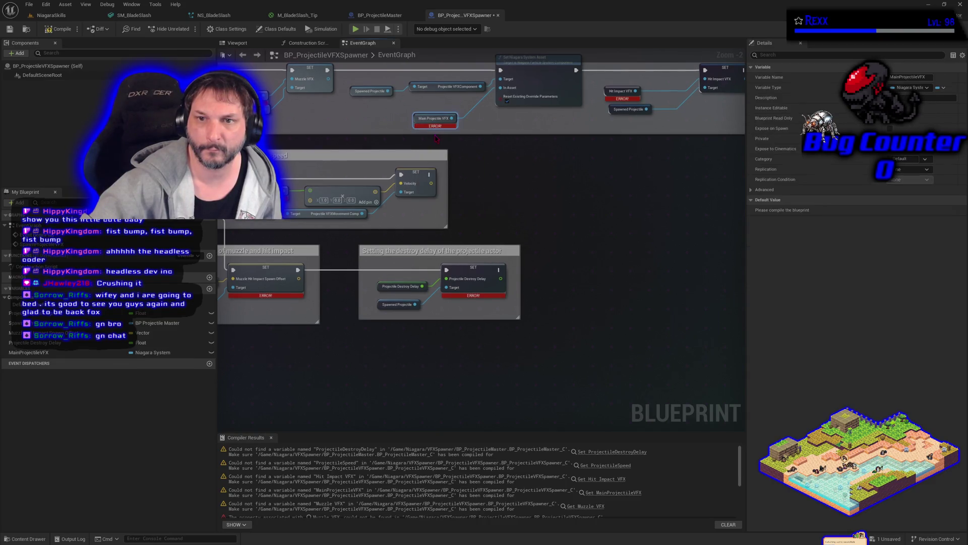
left_click(58, 29)
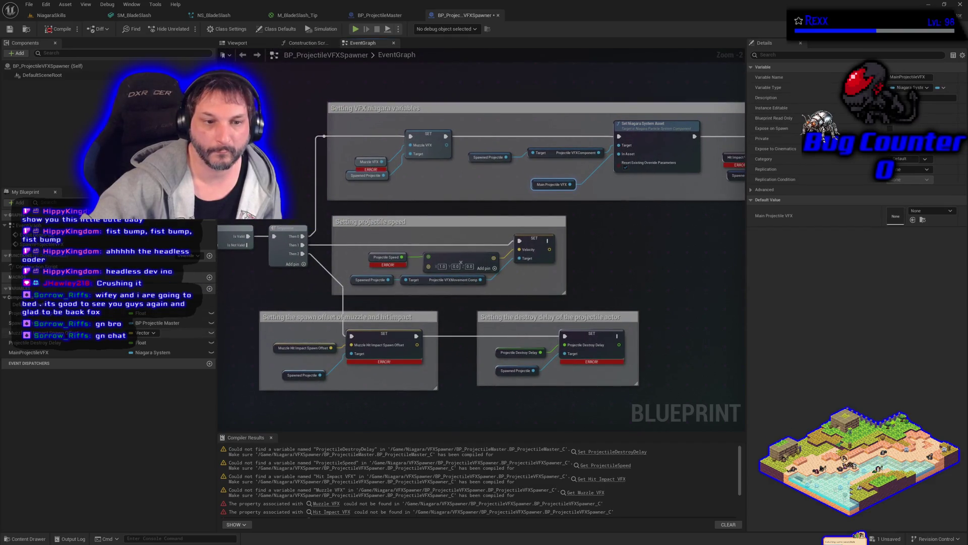
Create the Muzzle VFX variable and compile the spawner.
mouse_move(388, 190)
left_mouse_down()
mouse_move(413, 229)
mouse_move(384, 204)
mouse_move(385, 190)
left_mouse_up()
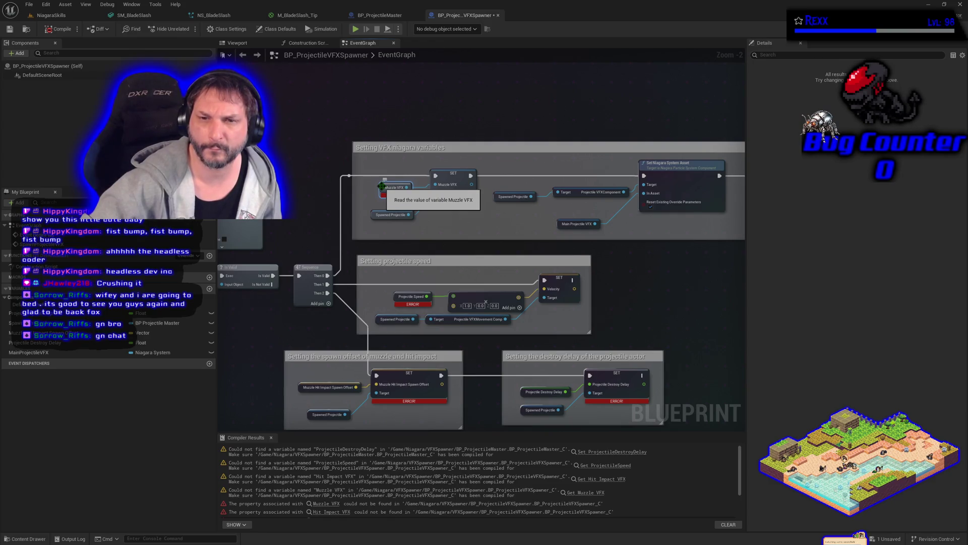
right_click(382, 187)
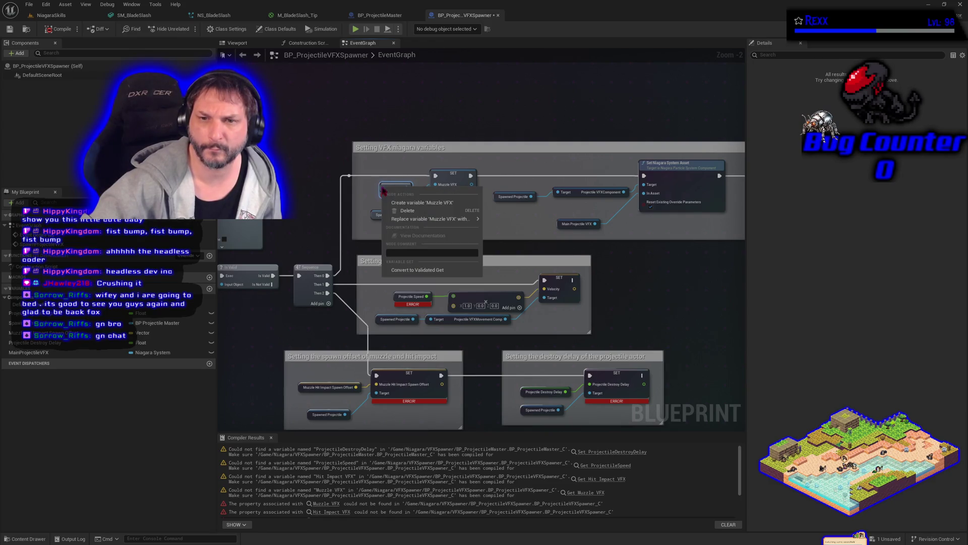
left_click(413, 203)
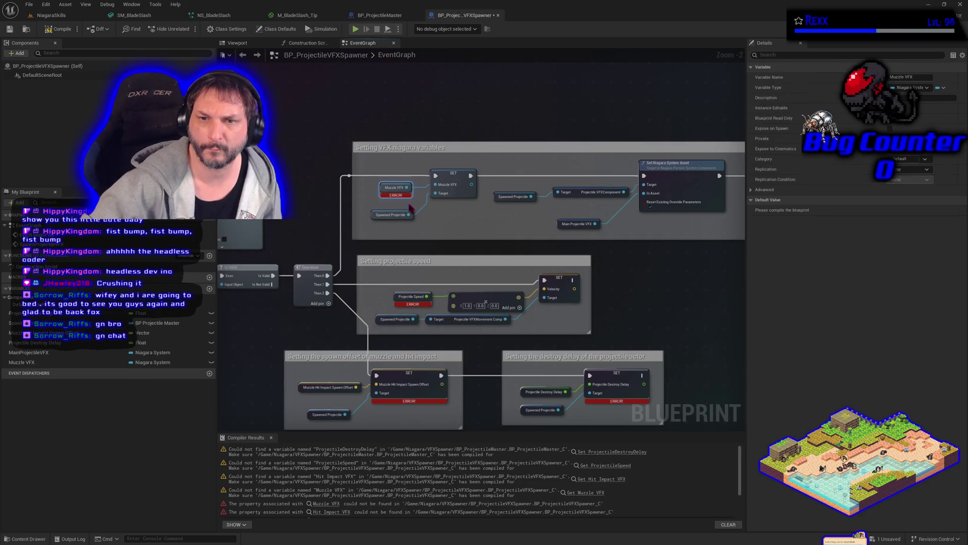
left_click(58, 30)
left_click_drag(425, 421, 338, 382)
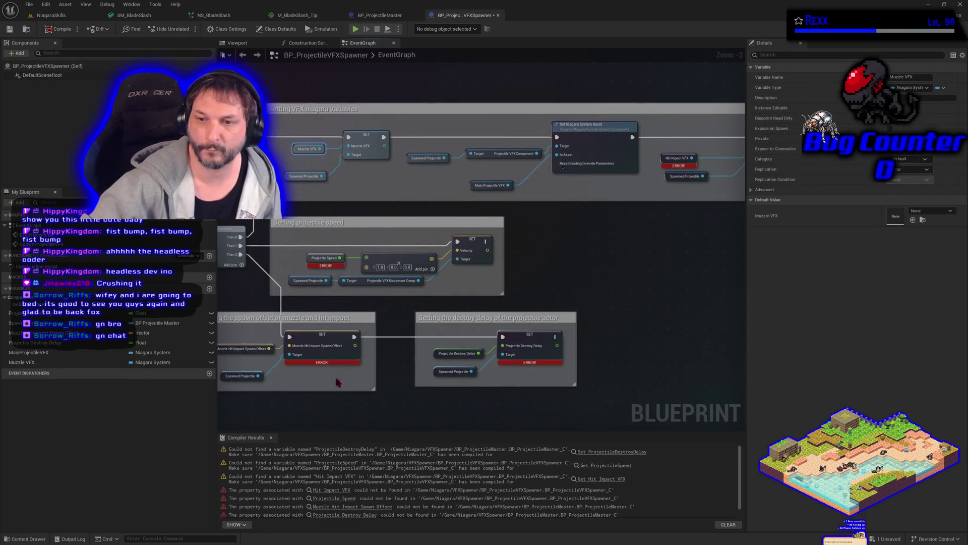
left_click(343, 339)
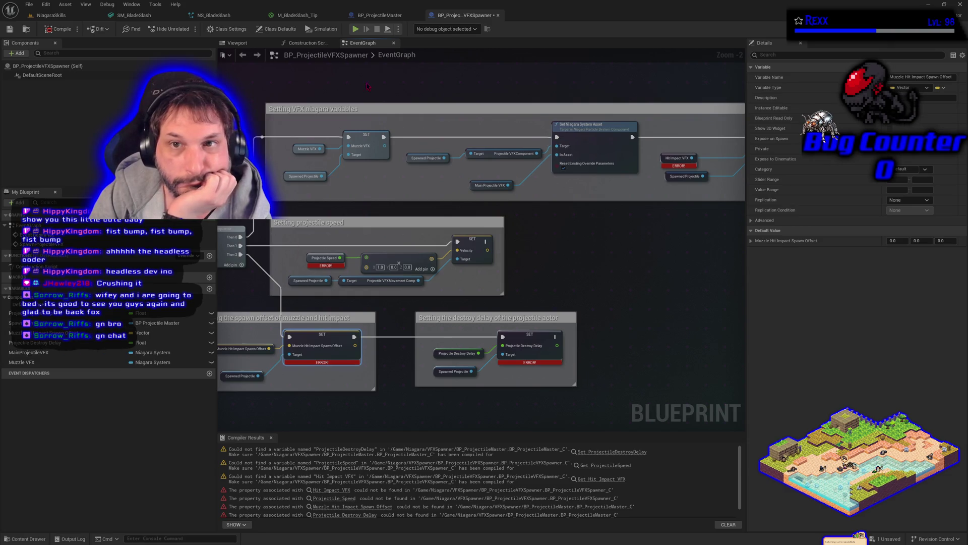
left_click(365, 16)
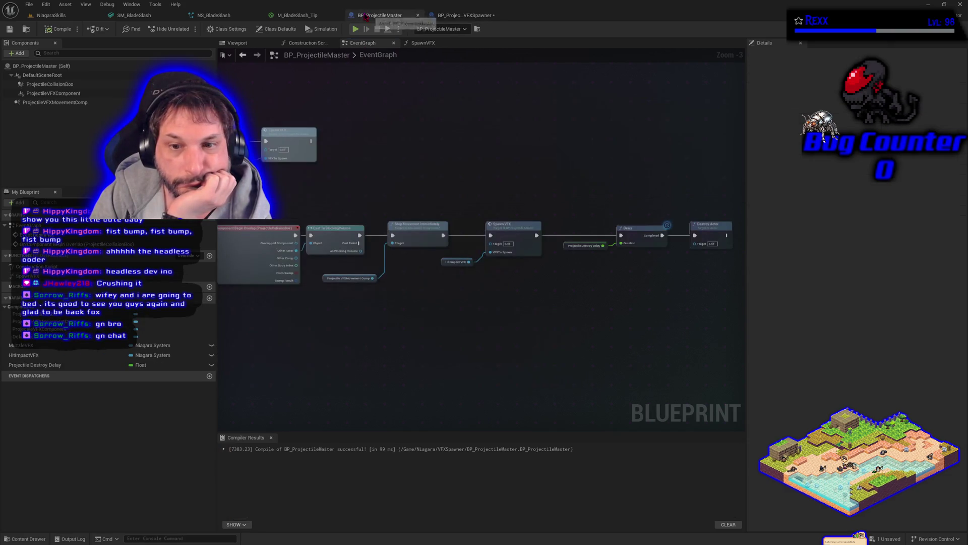
Create the ProjectileSpeed variable and select the Muzzle Hit Impact Spawn Offset variable.
left_click(459, 16)
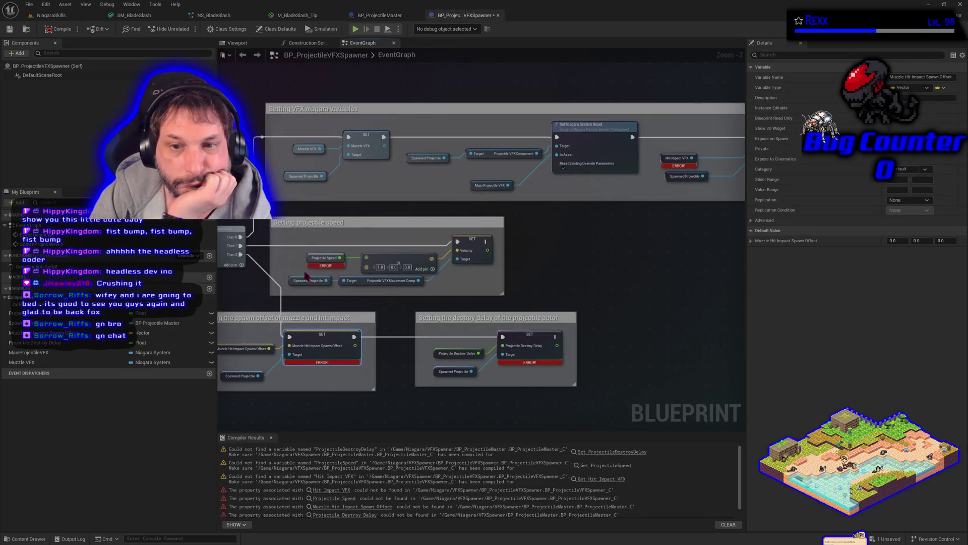
right_click(308, 256)
left_click(335, 270)
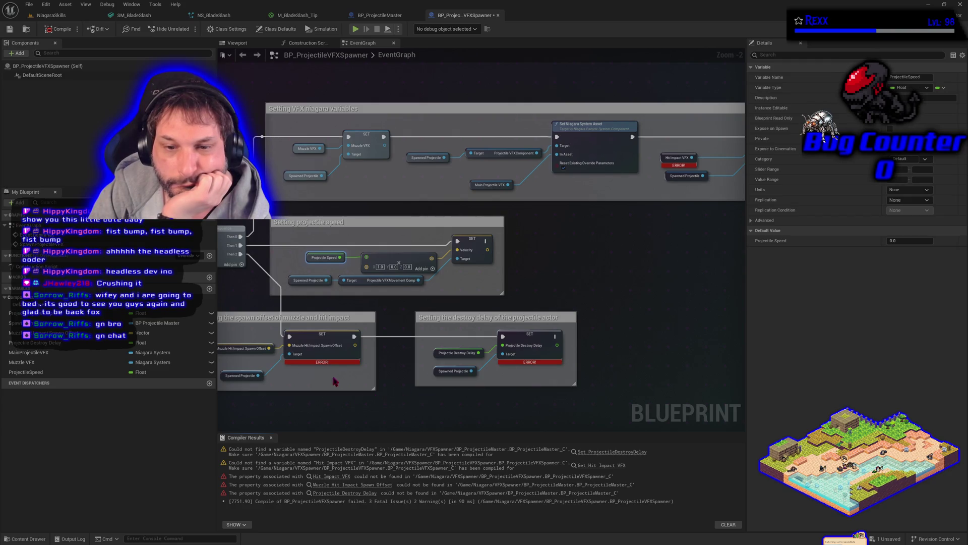
left_click_drag(335, 382, 376, 388)
left_click(379, 358)
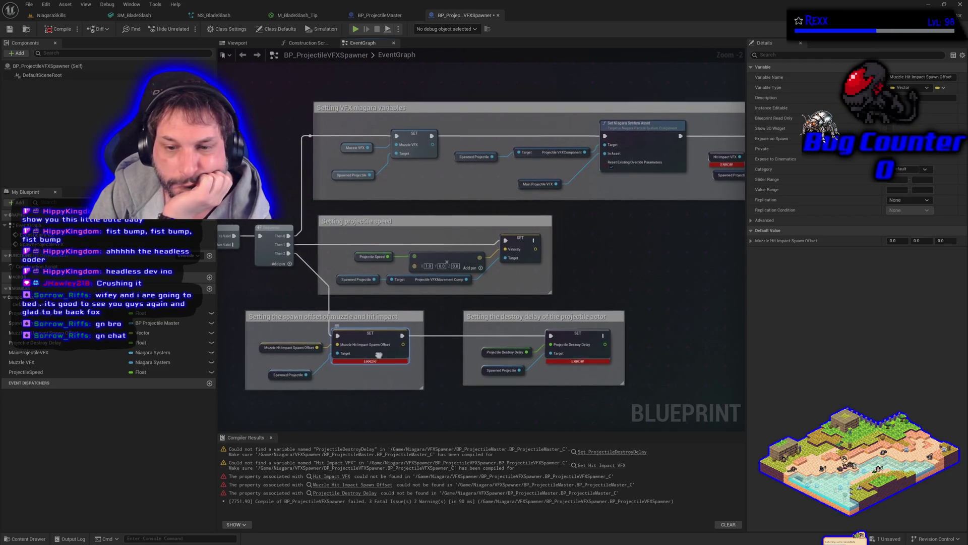
right_click(381, 359)
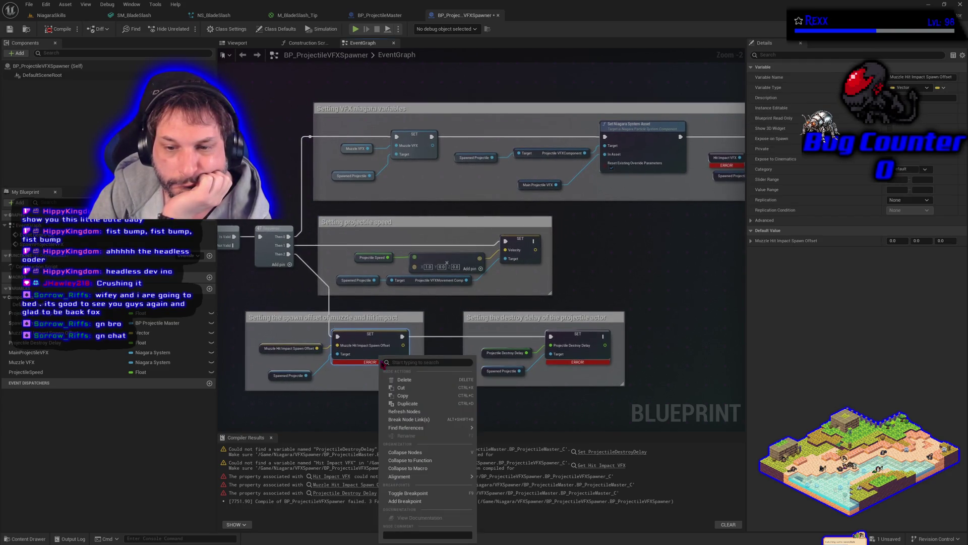
left_click(343, 411)
left_click(288, 376)
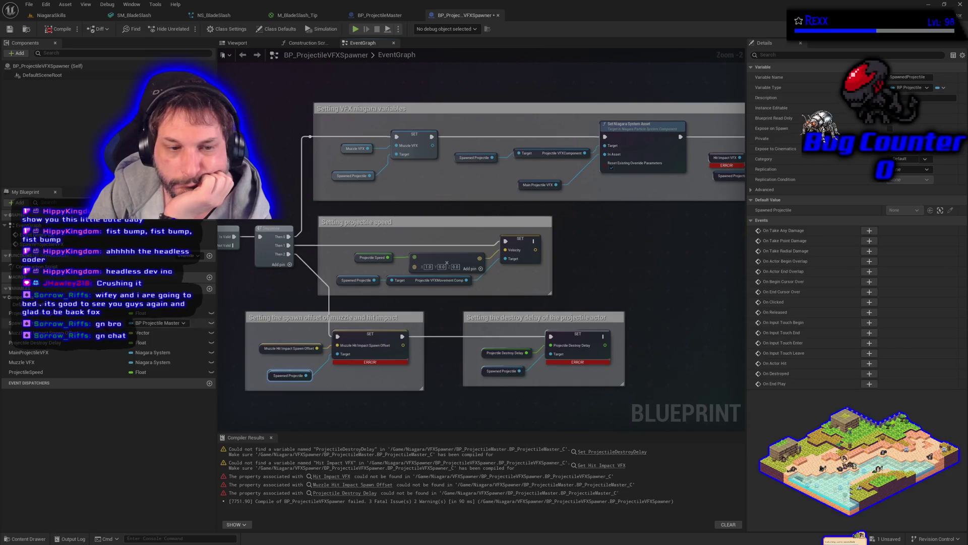
left_click(166, 332)
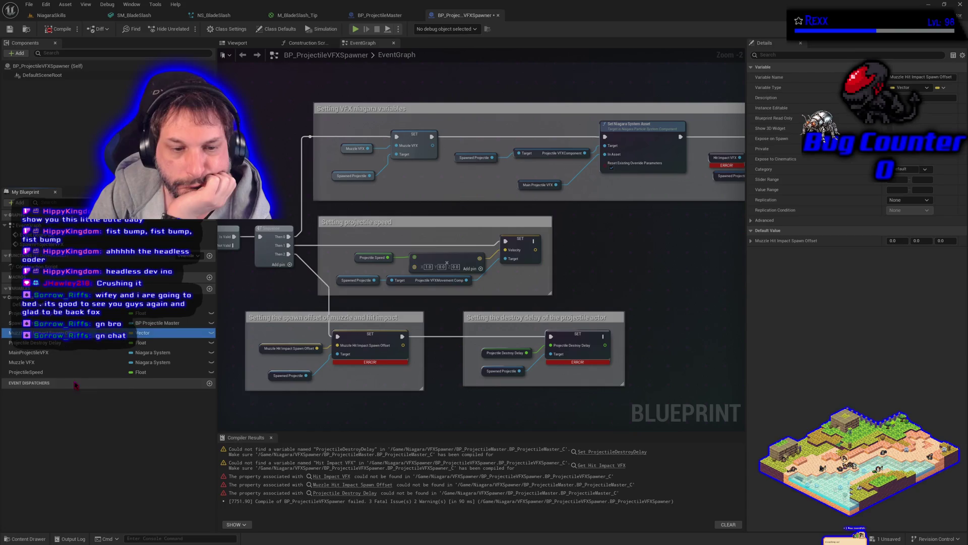
Paste the Muzzle Hit Impact Spawn Offset variable into BP_ProjectileMaster and recompile the spawner.
left_click(379, 15)
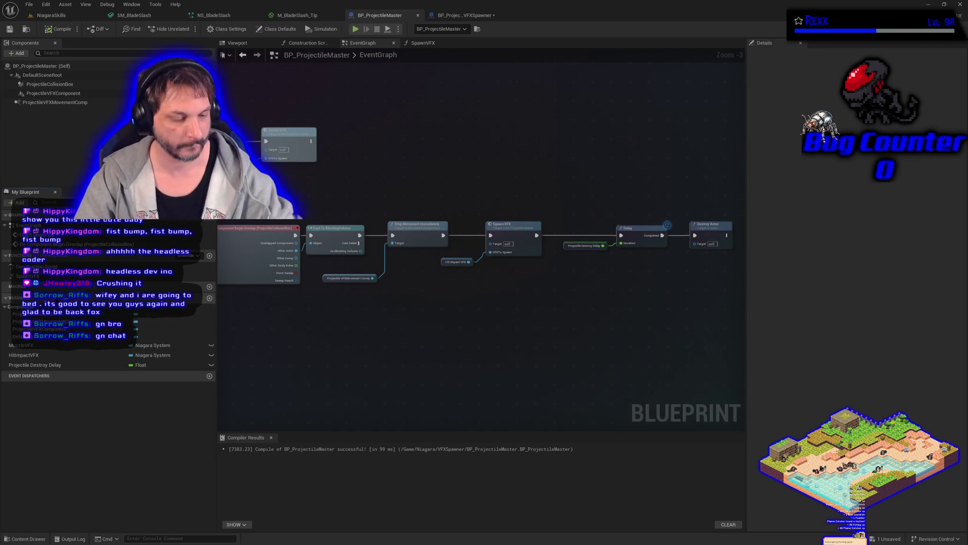
key("ctrl+v")
left_click(58, 29)
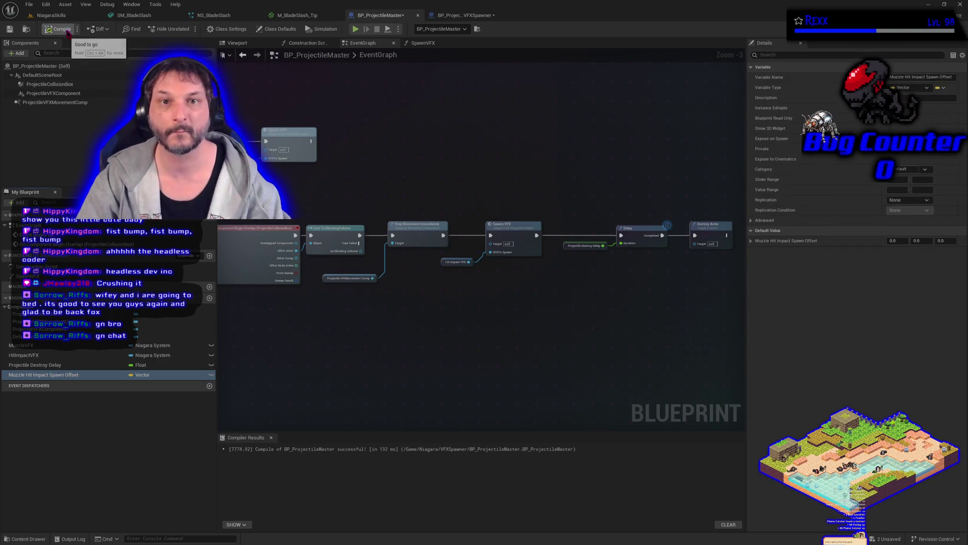
left_click(484, 16)
left_click(58, 29)
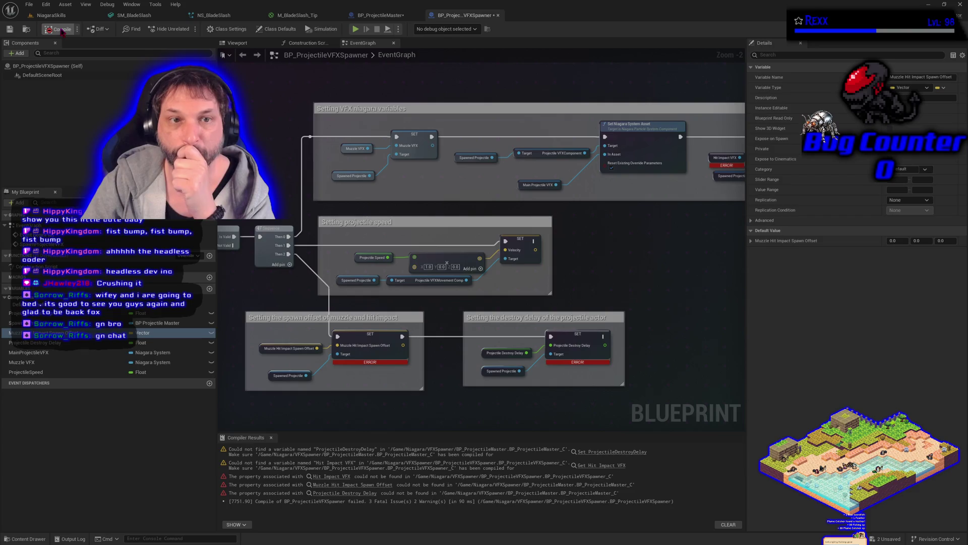
Copy the Projectile Destroy Delay variable into BP_ProjectileMaster and recompile both blueprints.
left_click(575, 332)
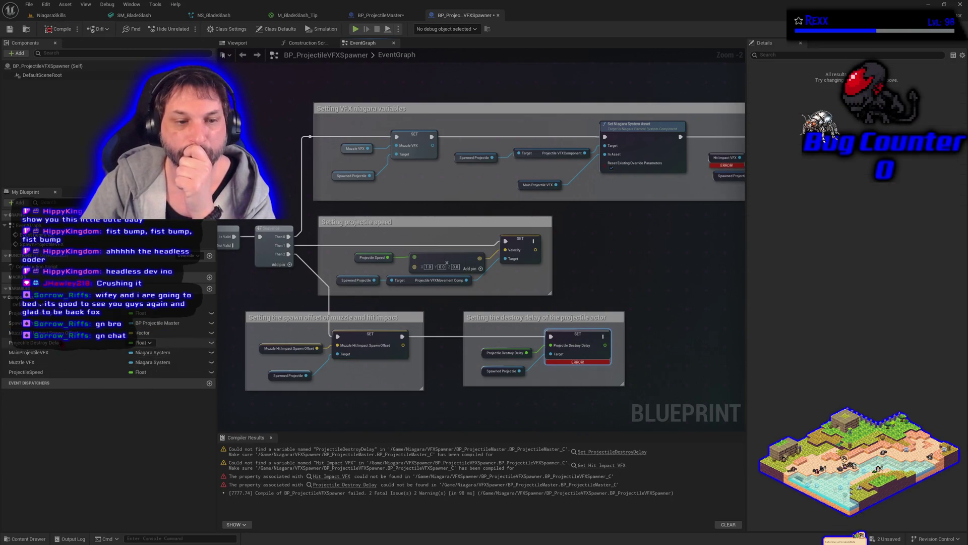
left_click(55, 343)
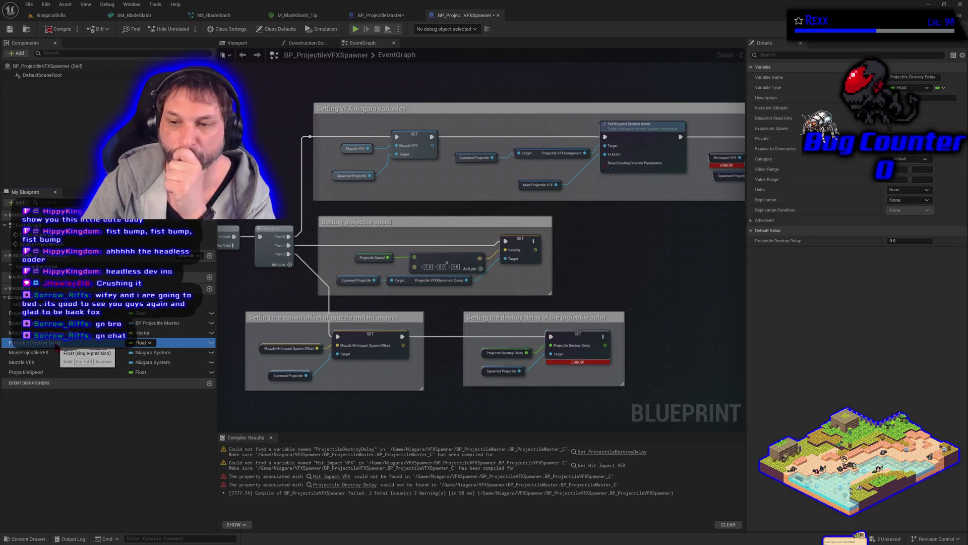
right_click(56, 346)
left_click(84, 391)
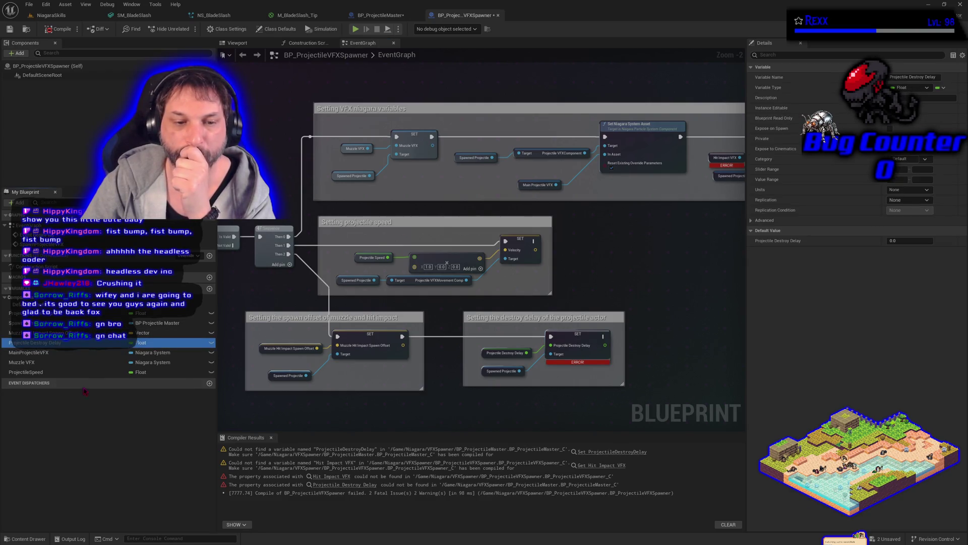
left_click(381, 15)
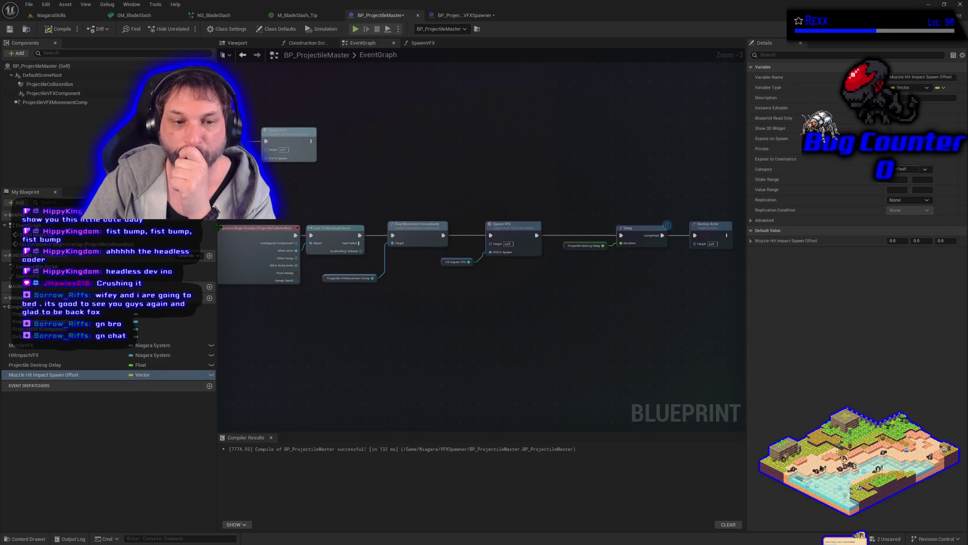
left_click(101, 385)
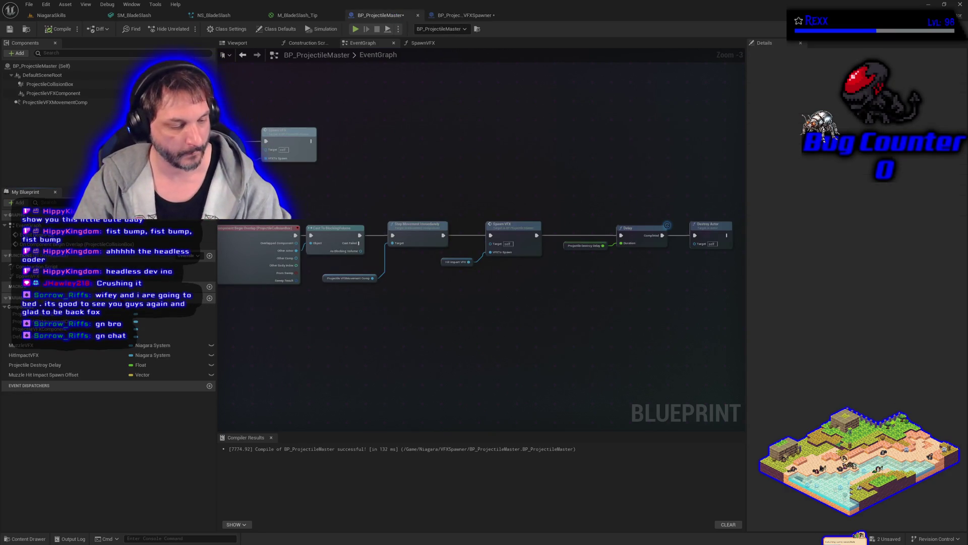
key("ctrl+v")
left_click(58, 29)
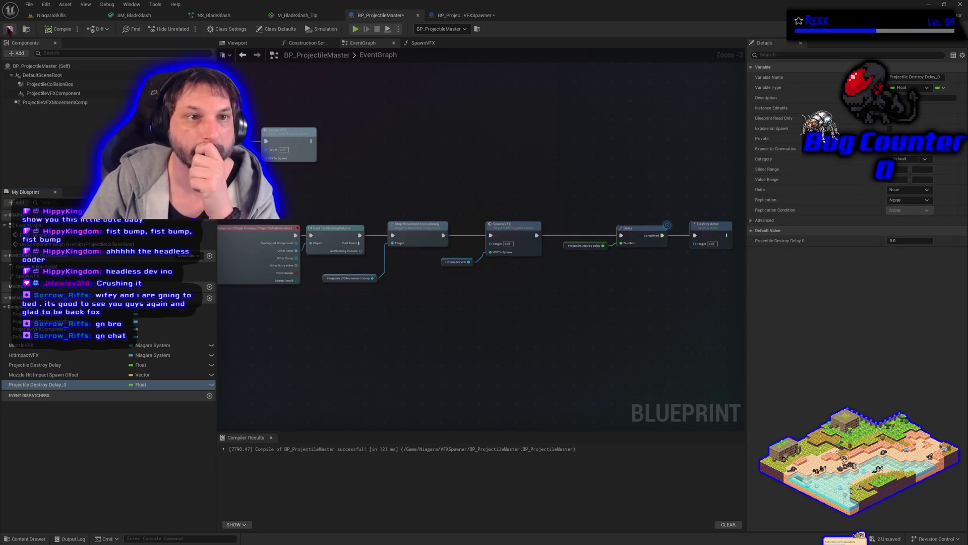
left_click(464, 15)
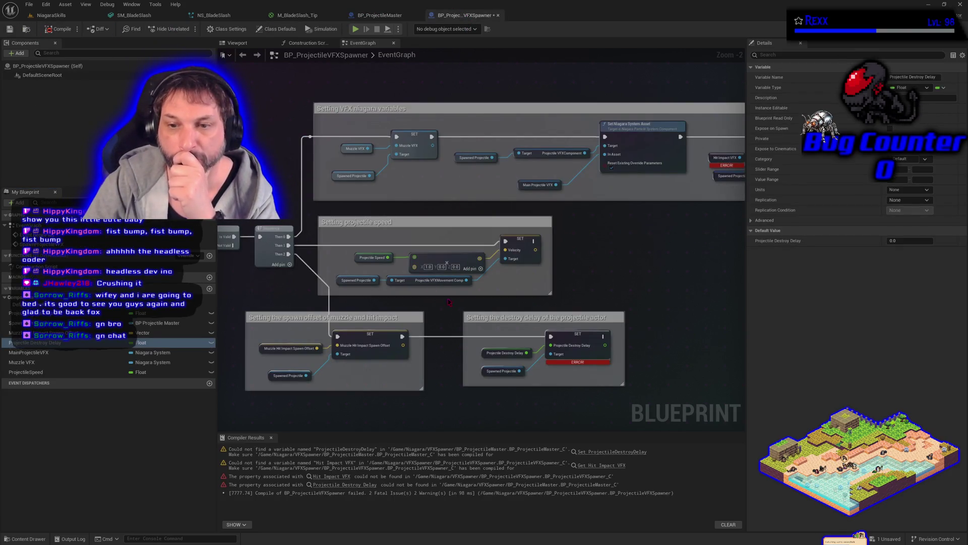
left_click(58, 29)
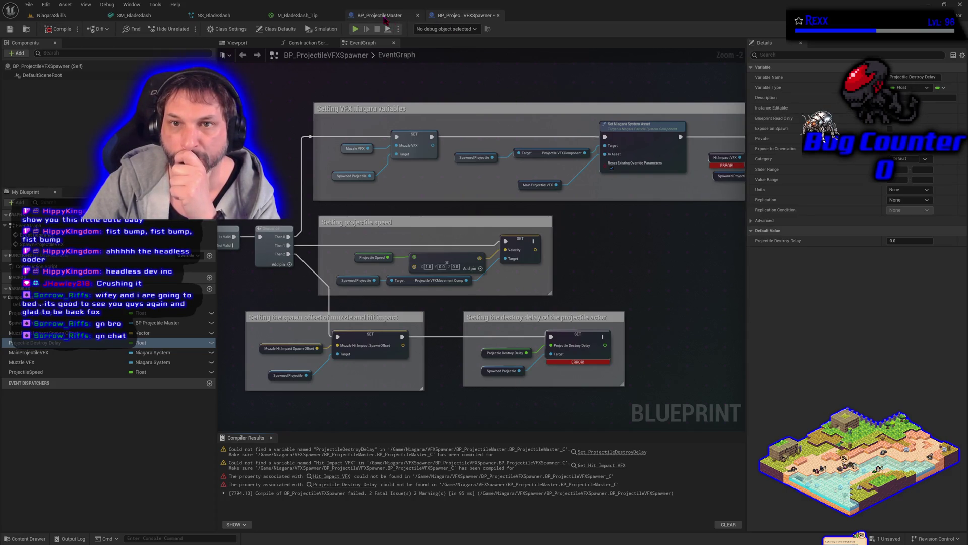
Delete the duplicate Projectile Destroy Delay_0 variable from BP_ProjectileMaster.
left_click(384, 16)
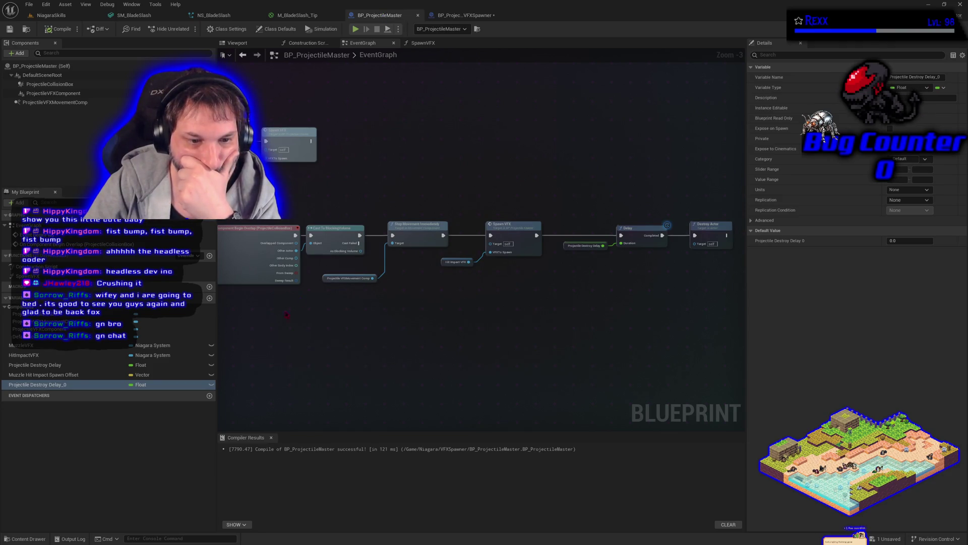
left_click(43, 374)
right_click(43, 385)
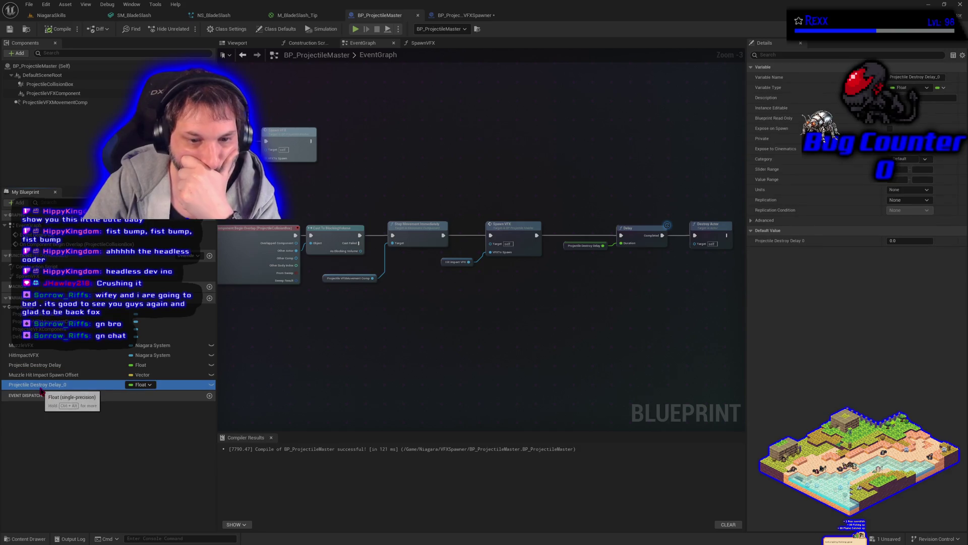
left_click(76, 401)
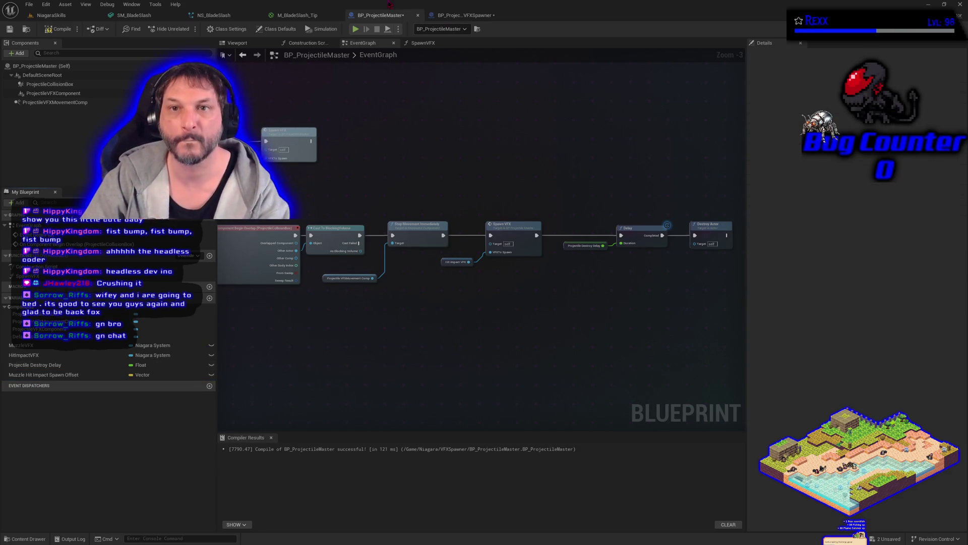
left_click(464, 15)
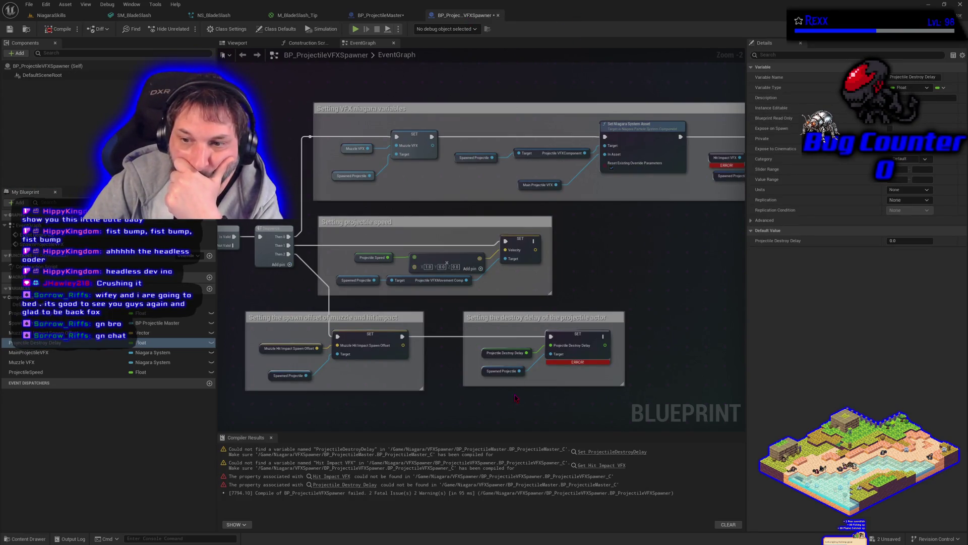
Select the Spawned Projectile getter and pan to the BeginPlay SpawnActor BP Projectile Master chain.
left_click_drag(515, 398, 444, 383)
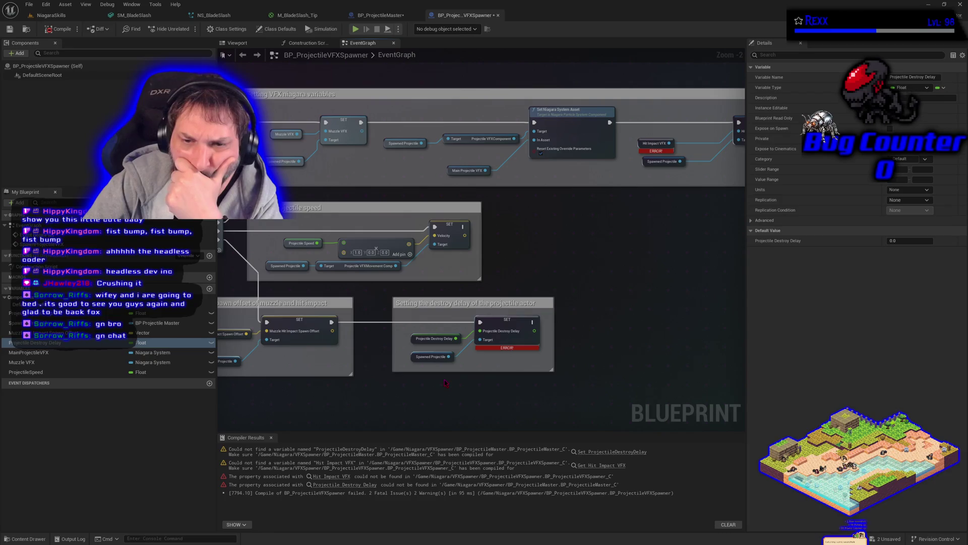
left_click(410, 356)
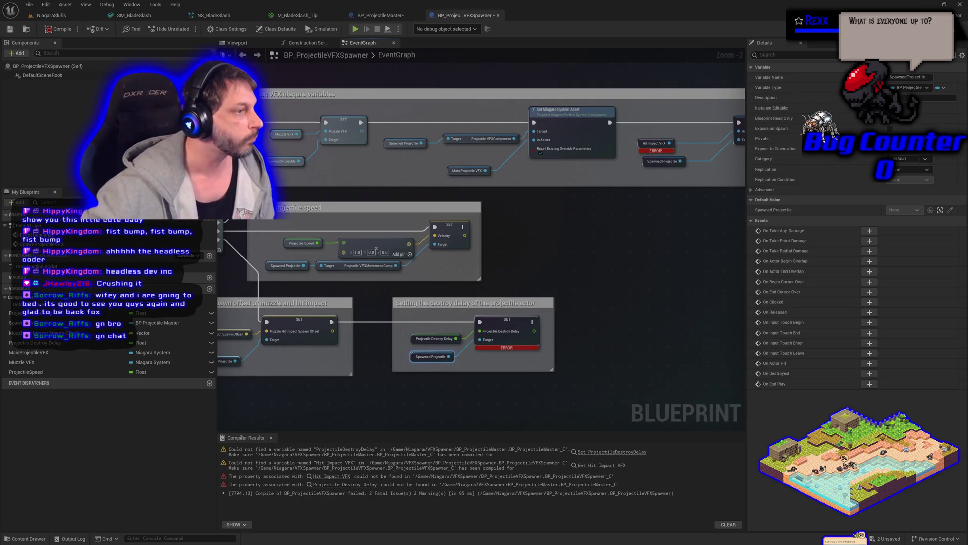
left_click_drag(468, 368, 851, 349)
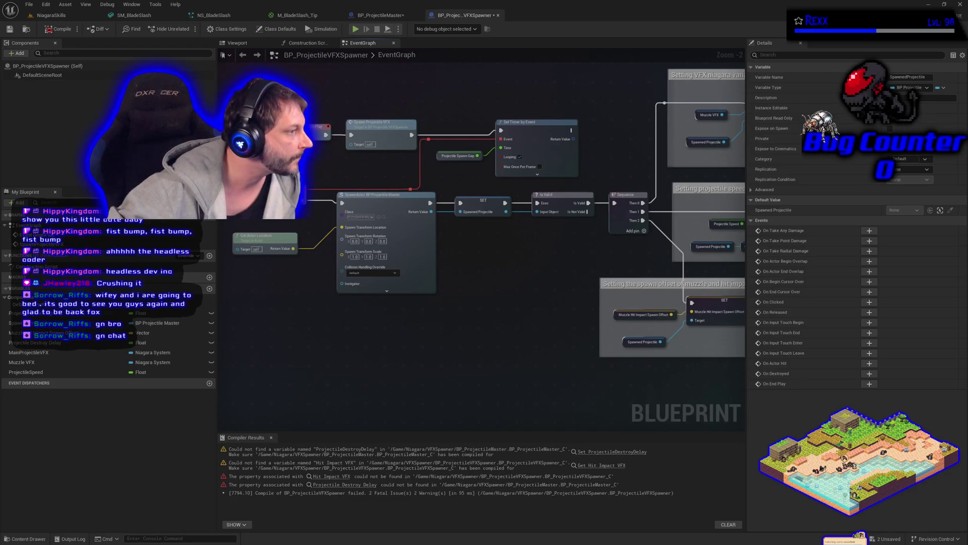
left_click(381, 15)
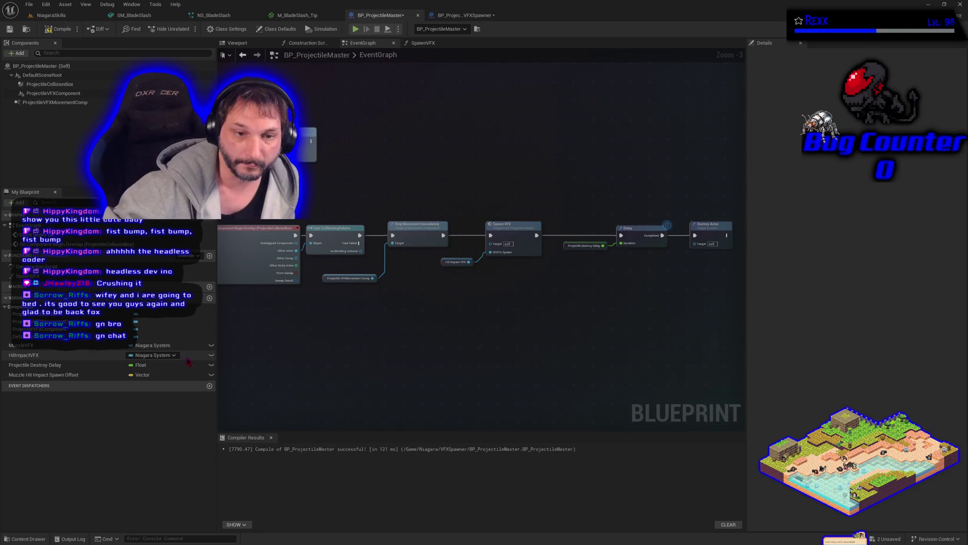
In BP_ProjectileMaster, make MuzzleVFX, HitImpactVFX, Projectile Destroy Delay and spawn offset instance editable, then compile and save.
left_click(211, 346)
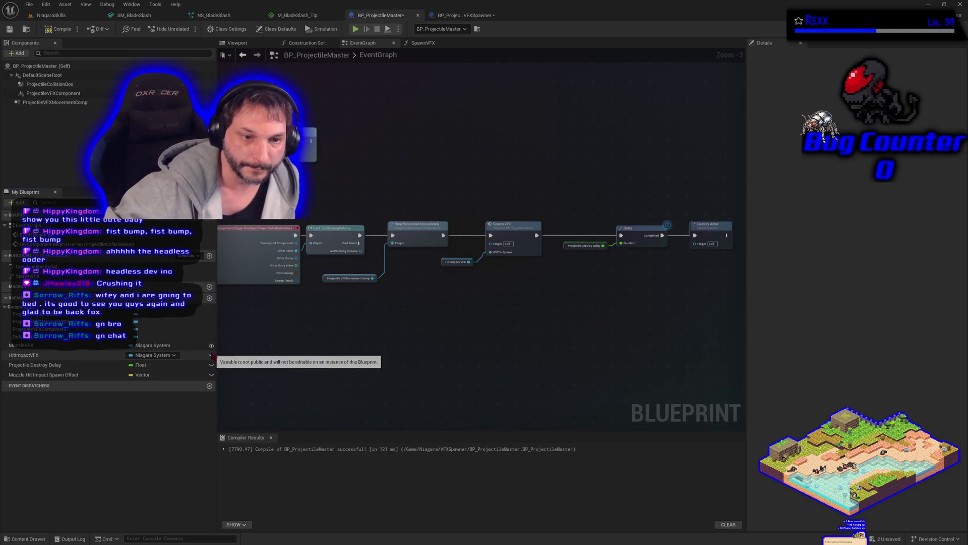
left_click(211, 355)
left_click(211, 365)
left_click(211, 375)
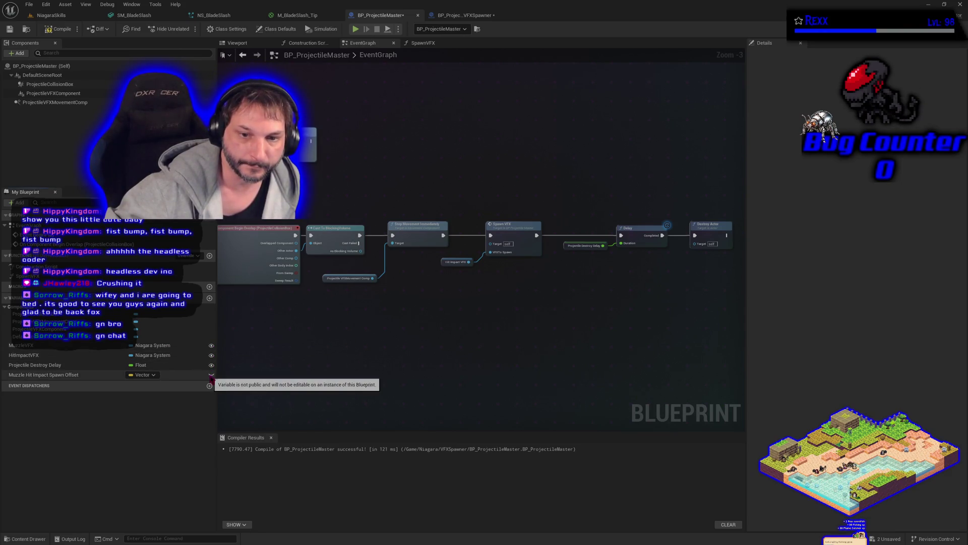
left_click(59, 29)
left_click(9, 28)
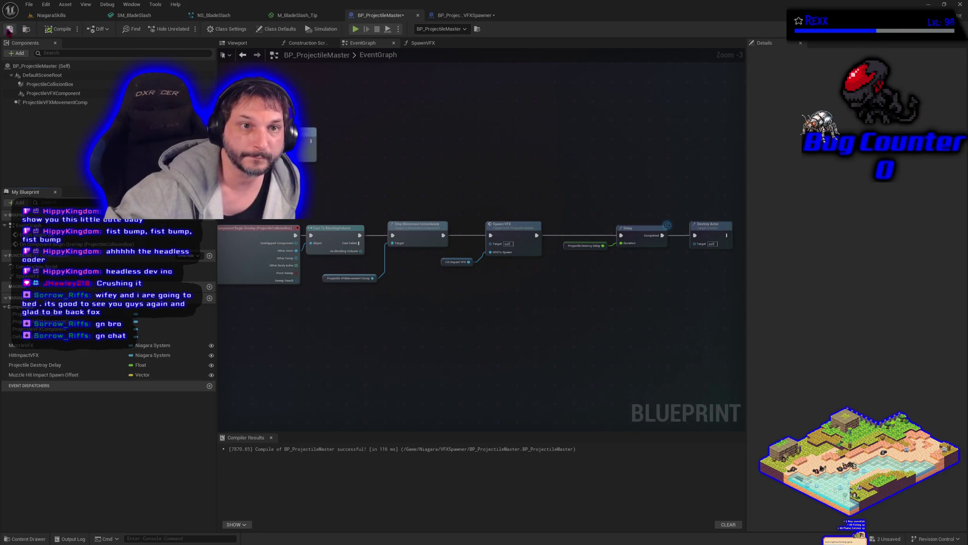
Recompile BP_ProjectileVFXSpawner and compare its destroy-delay error with the master's Projectile Destroy Delay variable.
left_click(461, 15)
left_click(59, 29)
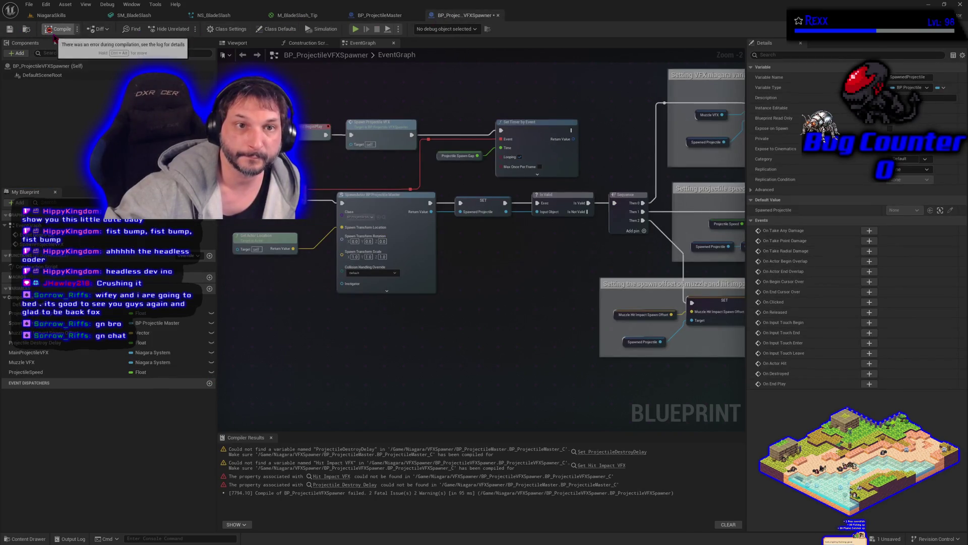
mouse_move(704, 403)
left_mouse_down()
mouse_move(461, 334)
mouse_move(297, 358)
left_mouse_up()
left_click(381, 16)
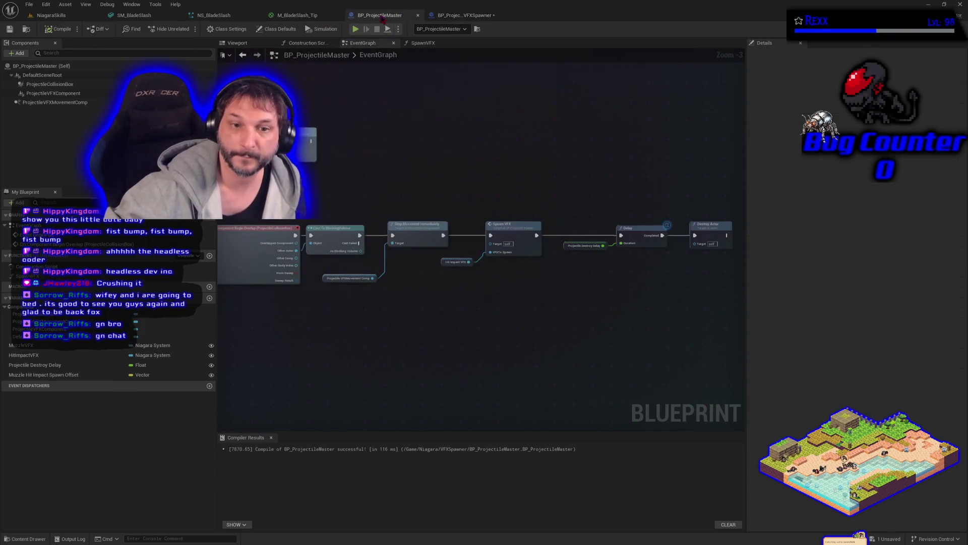
left_click(71, 365)
left_click(464, 15)
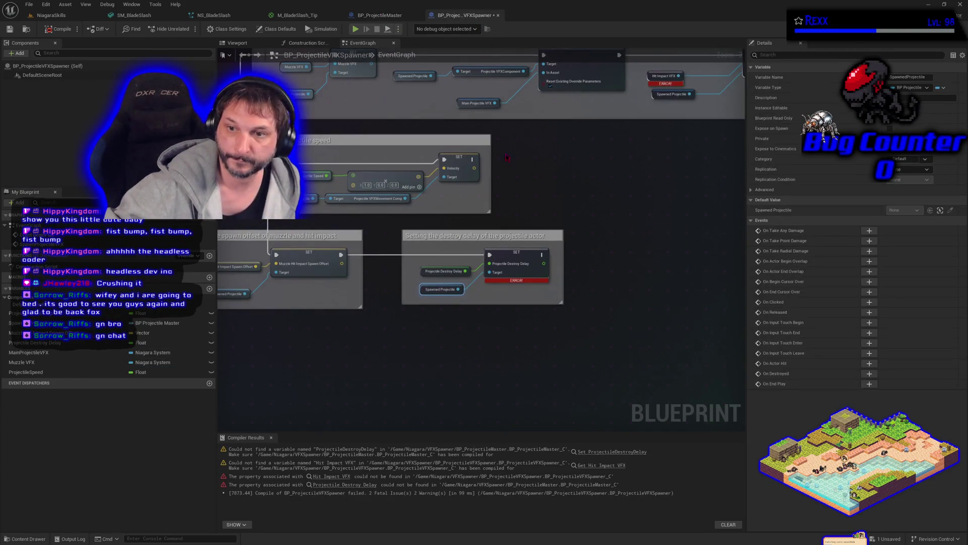
Select the Projectile Destroy Delay set node and pan to show every comment group.
left_click(530, 269)
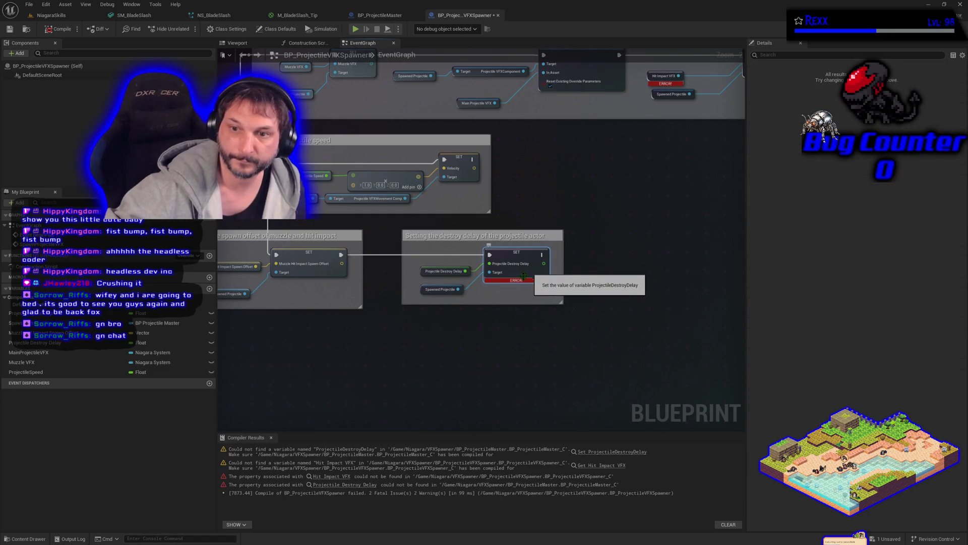
scroll(529, 270, "down", 1)
scroll(430, 280, "up", 1)
scroll(430, 279, "down", 1)
scroll(434, 261, "up", 1)
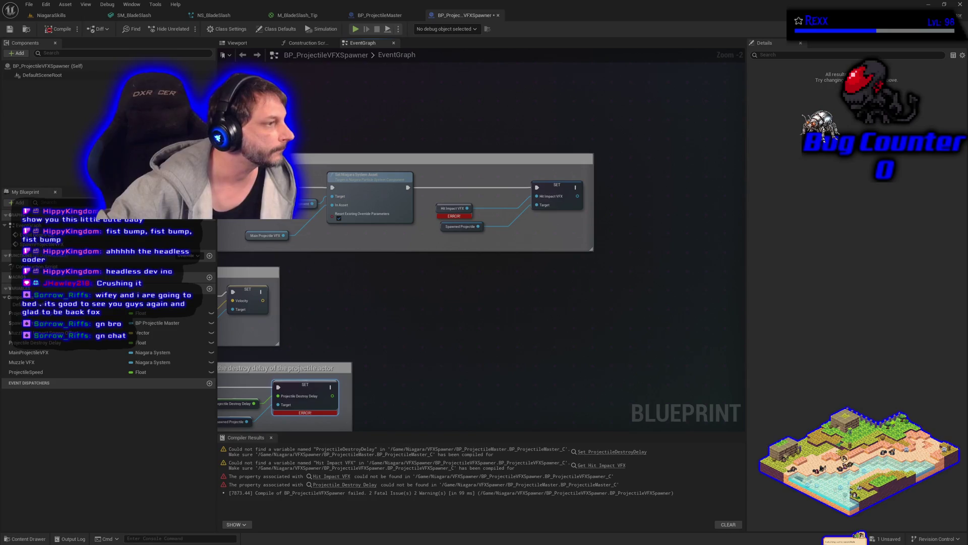
left_click_drag(384, 346, 571, 280)
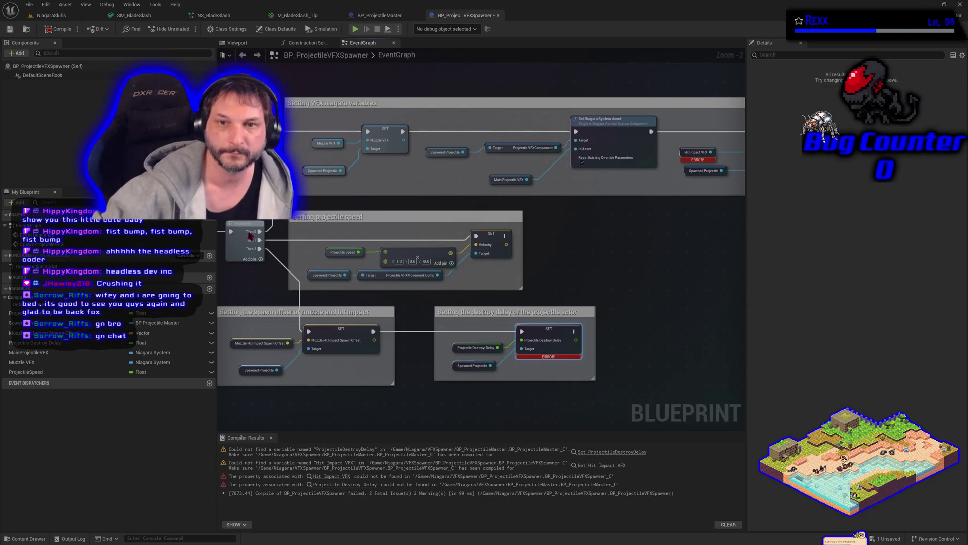
mouse_move(392, 188)
left_mouse_down()
mouse_move(397, 220)
mouse_move(407, 213)
left_mouse_up()
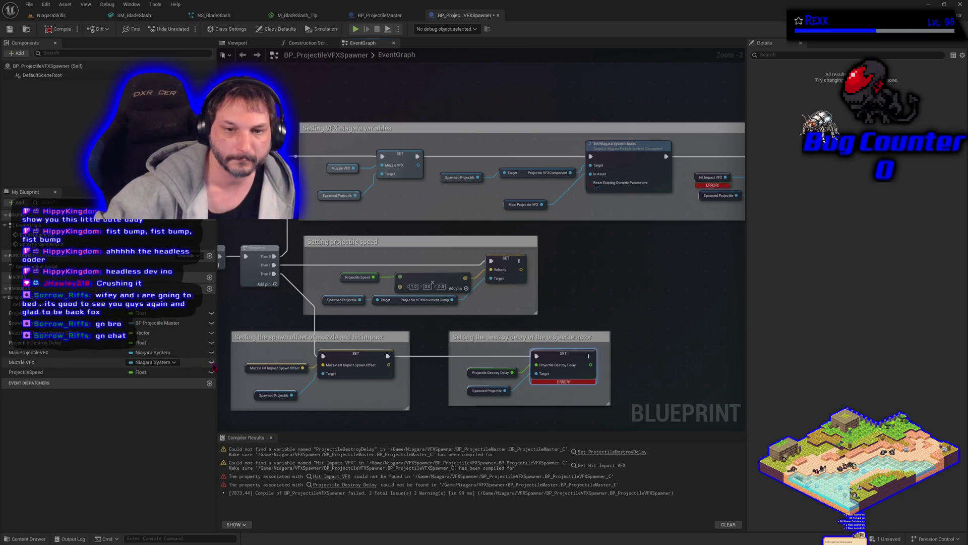
left_click(57, 29)
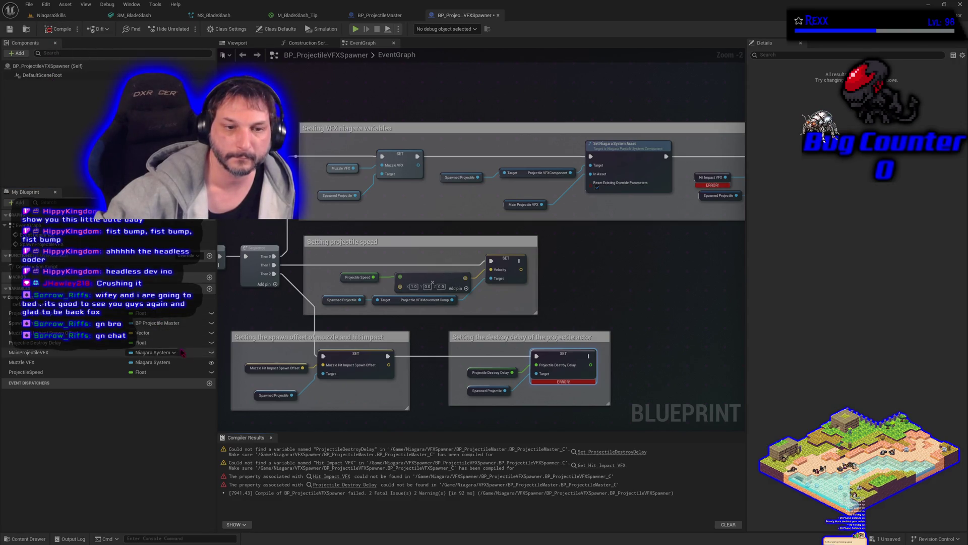
left_click(52, 31)
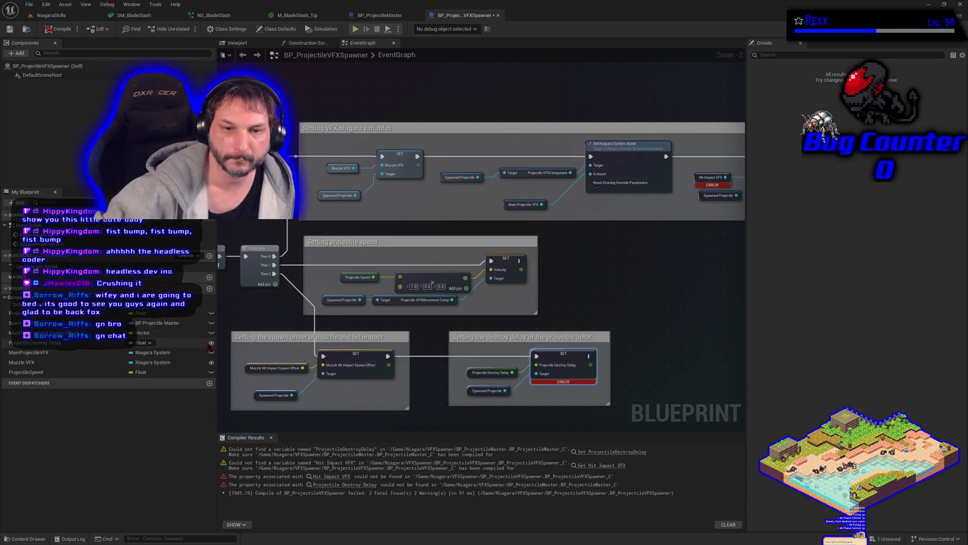
left_click(56, 29)
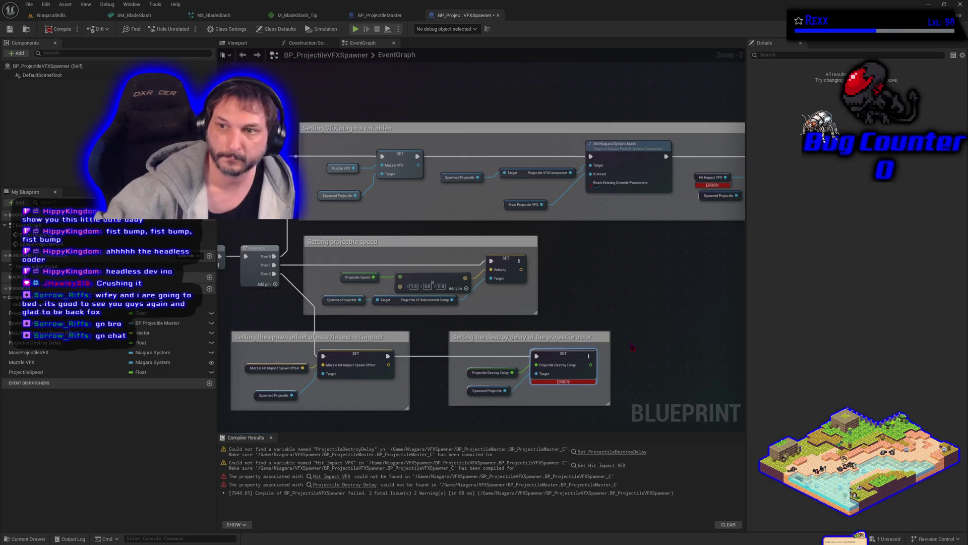
scroll(632, 347, "down", 3)
scroll(418, 392, "up", 4)
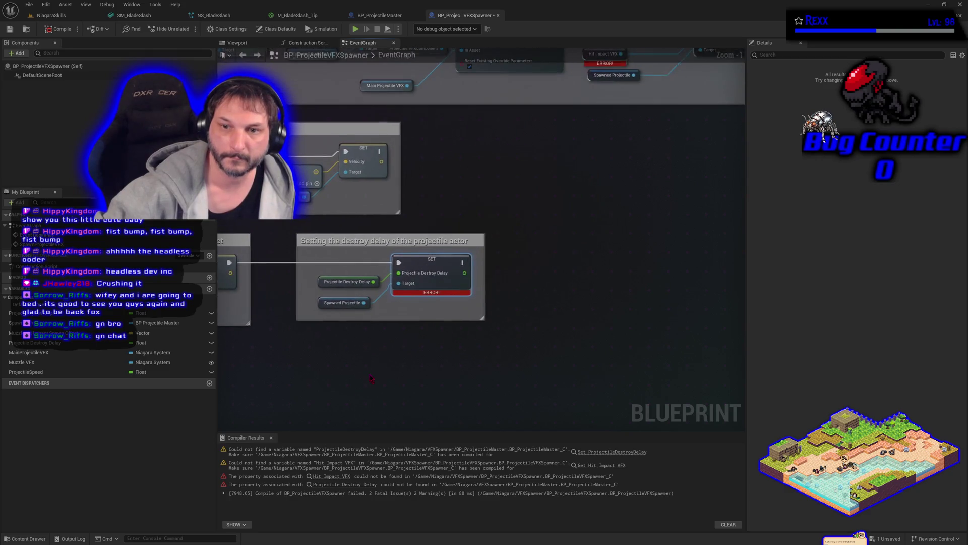
scroll(383, 368, "down", 1)
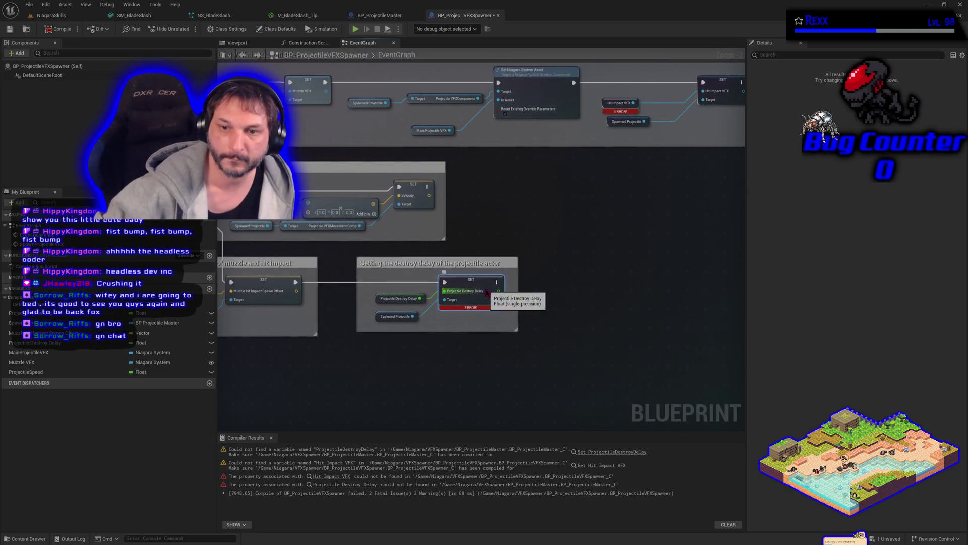
left_click(409, 19)
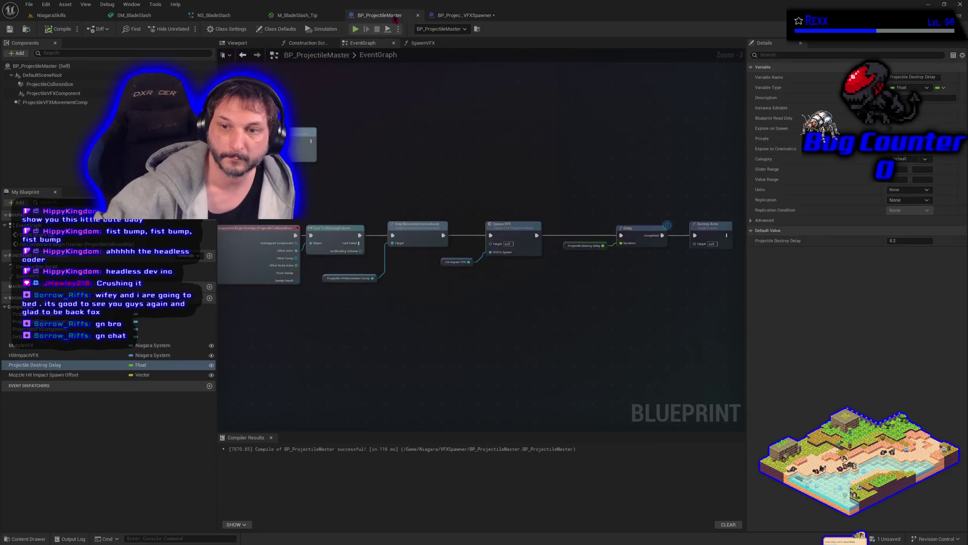
Rename the master's Projectile Destroy Delay variable to ProjectileDestroyDelay, then compile and save the master.
left_click(65, 370)
left_click(65, 369)
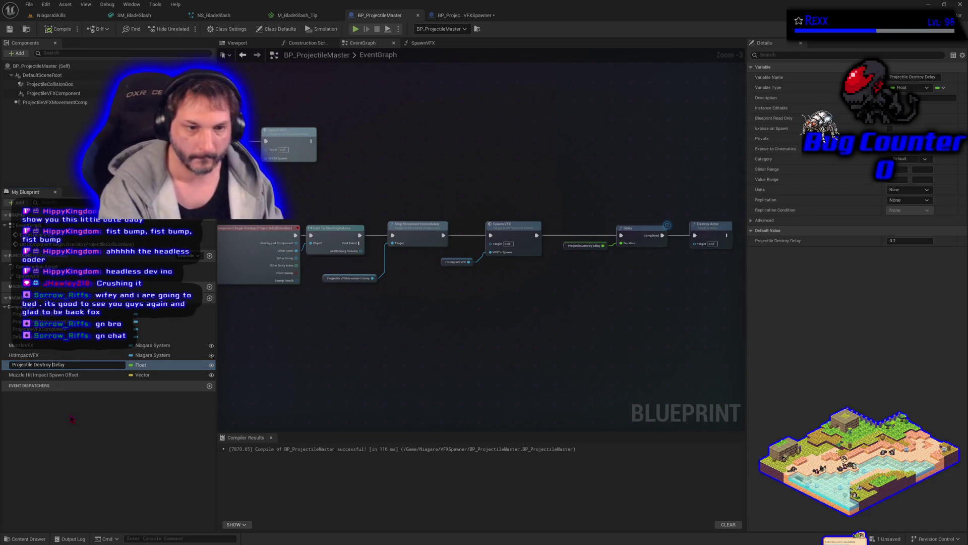
key("Left")
key("Left")
key("BackSpace")
key("Left")
key("Left")
key("Left")
key("Left")
key("Left")
key("Left")
key("BackSpace")
key("Return")
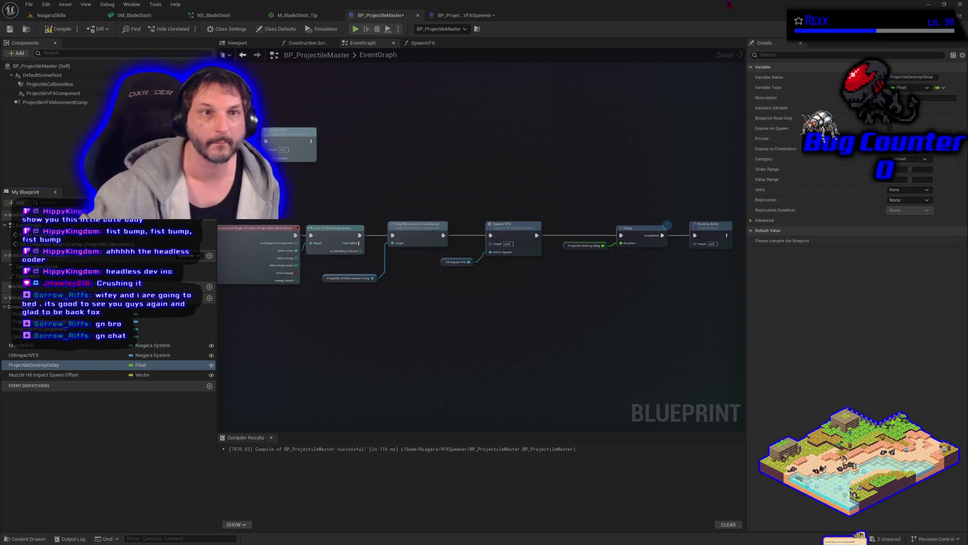
left_click(58, 29)
left_click(10, 29)
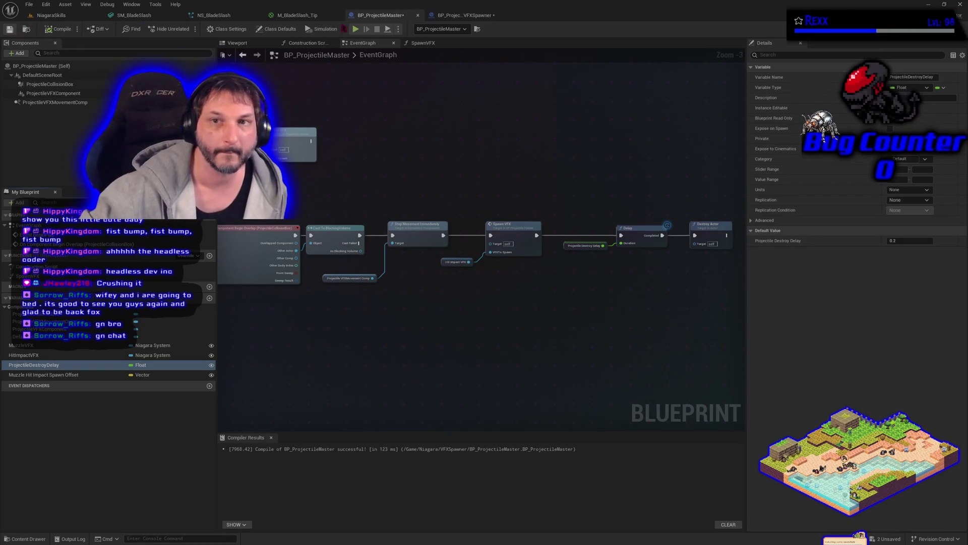
Recompile the spawner to clear the destroy-delay error and frame the broken Hit Impact VFX nodes.
left_click(464, 15)
left_click(71, 29)
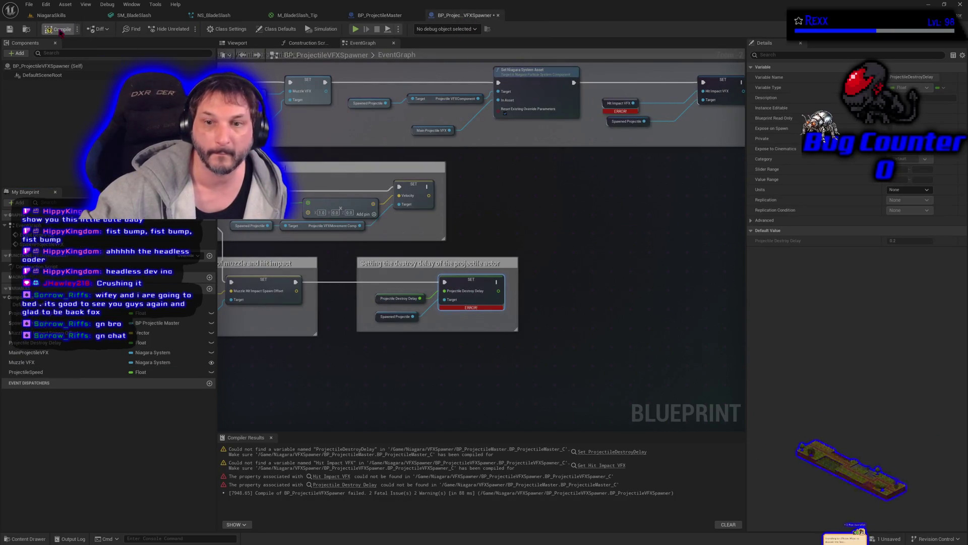
mouse_move(581, 206)
left_mouse_down()
mouse_move(315, 272)
mouse_move(337, 309)
left_mouse_up()
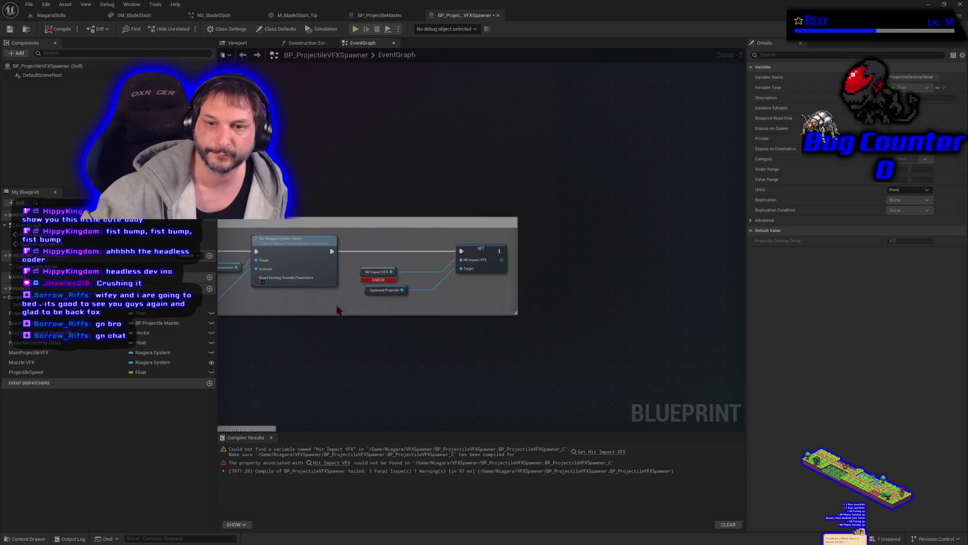
left_click(362, 270)
left_click_drag(388, 350, 432, 352)
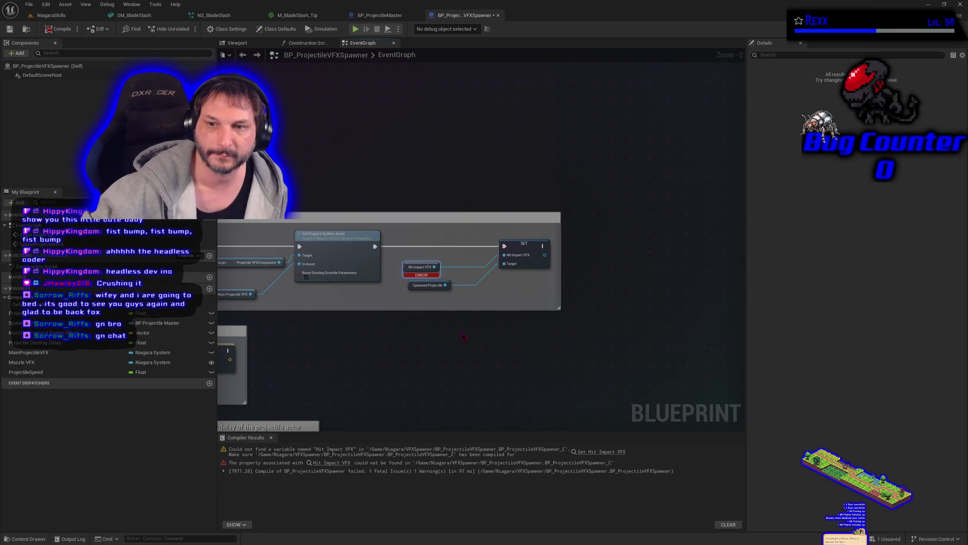
Create a Hit Impact VFX variable from the broken node, then compile and save the spawner.
right_click(407, 269)
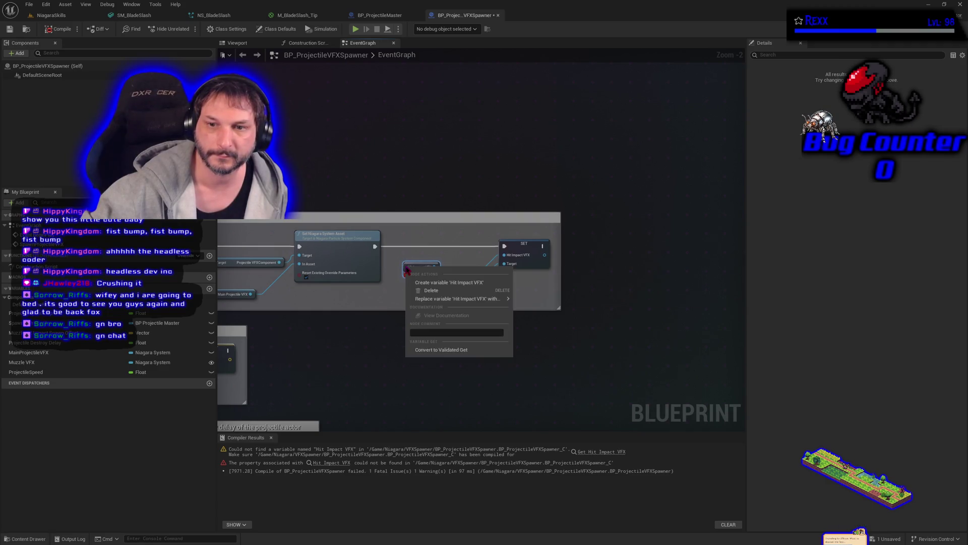
left_click(446, 282)
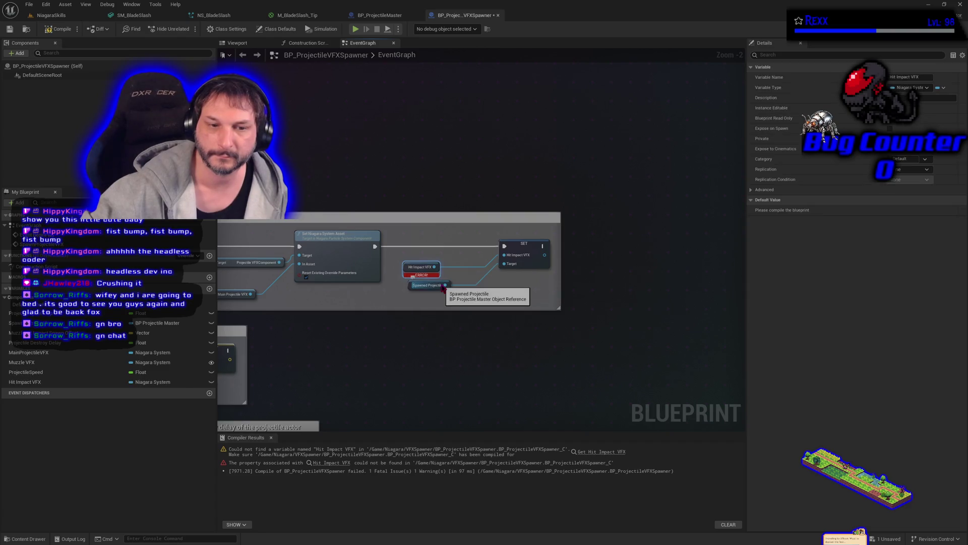
key("F7")
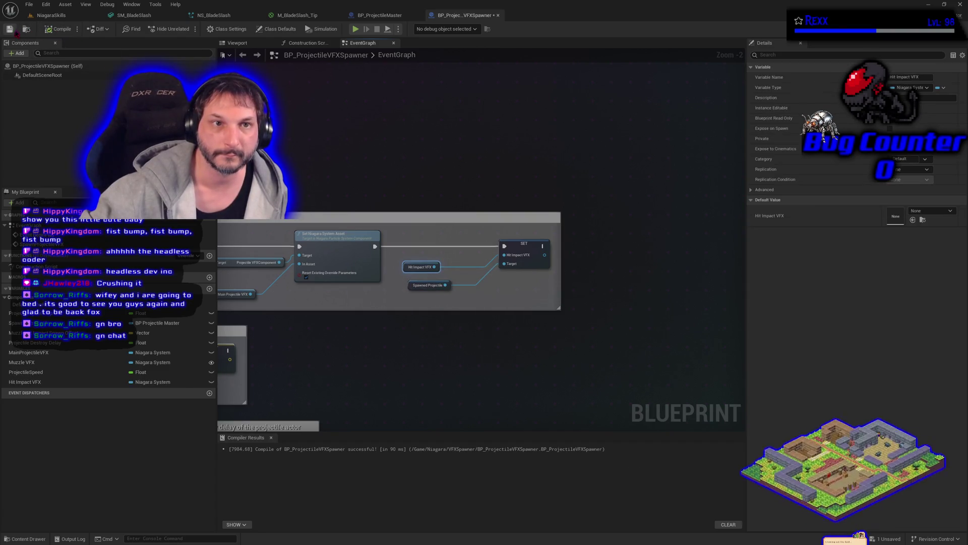
key("ctrl+s")
scroll(383, 309, "down", 4)
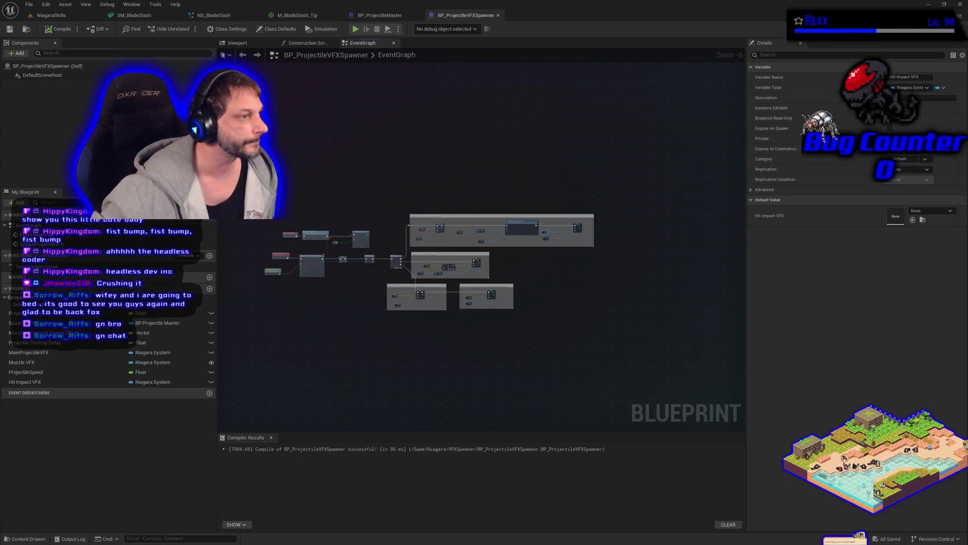
scroll(648, 387, "up", 5)
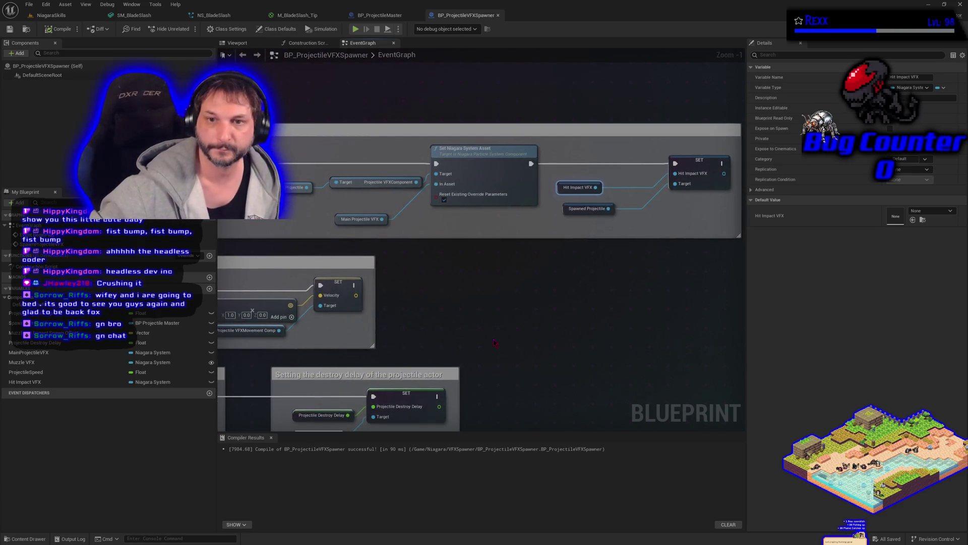
left_click_drag(524, 348, 470, 374)
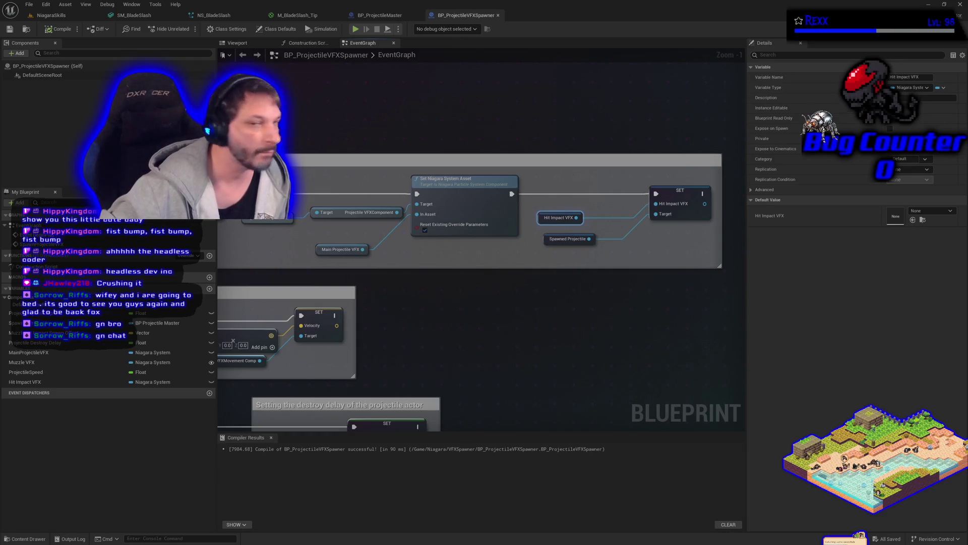
mouse_move(236, 246)
left_mouse_down()
mouse_move(501, 242)
mouse_move(411, 207)
mouse_move(395, 166)
left_mouse_up()
scroll(396, 167, "down", 1)
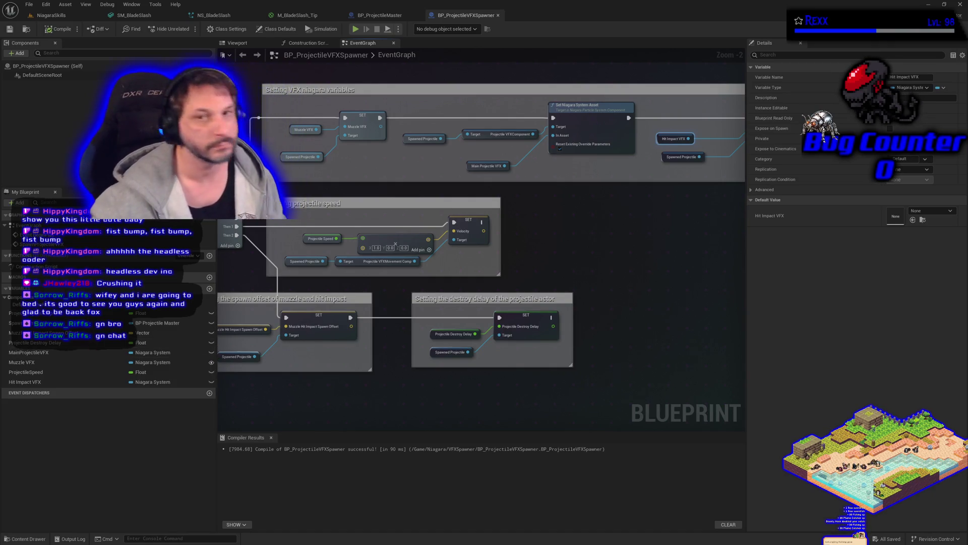
Color the 'Setting VFX niagara variables' comment pure red.
left_click(403, 89)
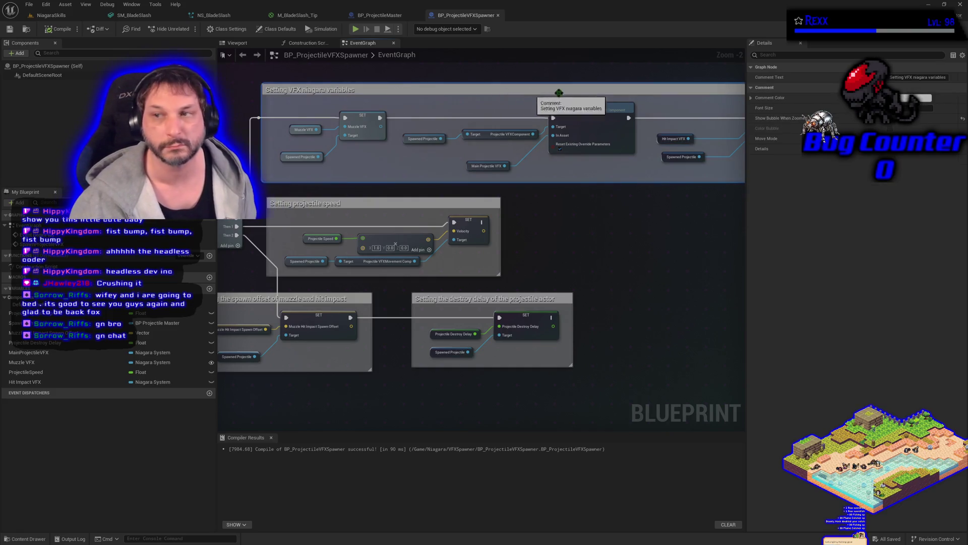
left_click(910, 98)
left_click_drag(773, 153, 810, 154)
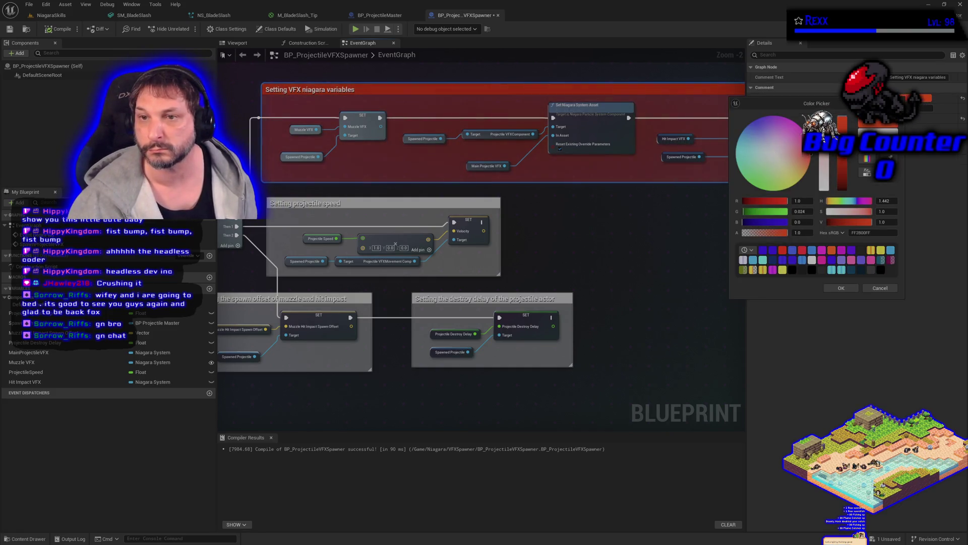
left_click_drag(765, 214, 744, 213)
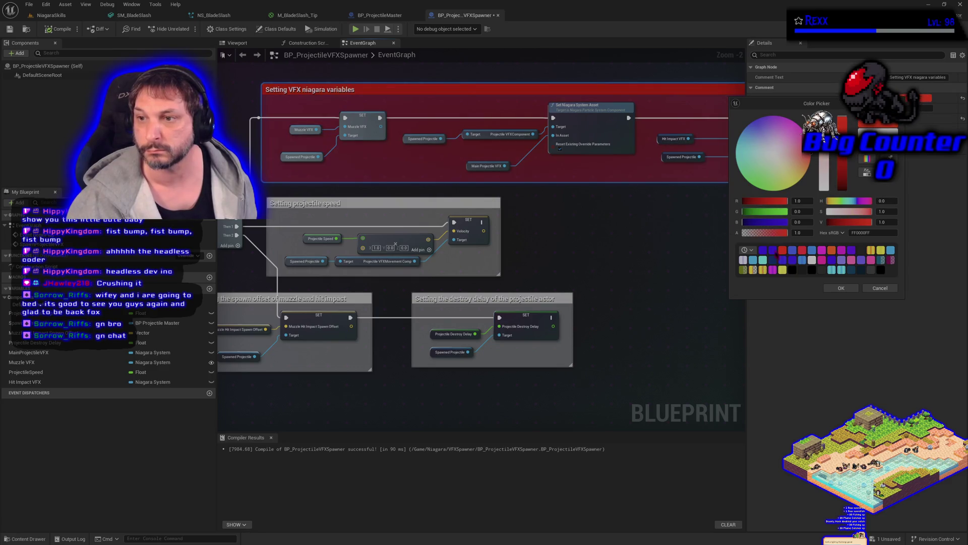
left_click(848, 290)
Color the 'Setting projectile speed' comment green.
left_click(425, 202)
left_click(917, 98)
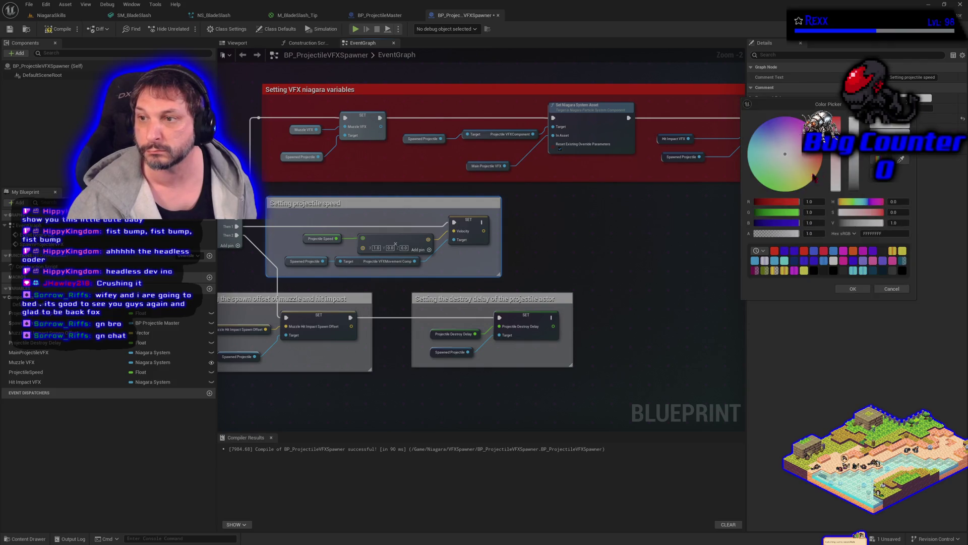
mouse_move(777, 204)
left_mouse_down()
mouse_move(753, 202)
mouse_move(757, 223)
left_mouse_up()
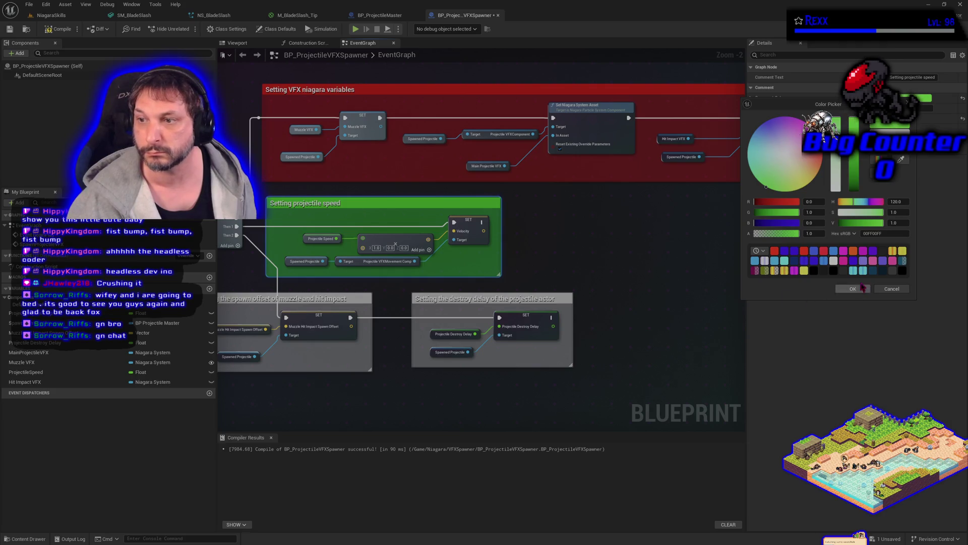
left_click(851, 289)
Color both the spawn-offset and destroy-delay comments dark blue.
left_click(368, 302)
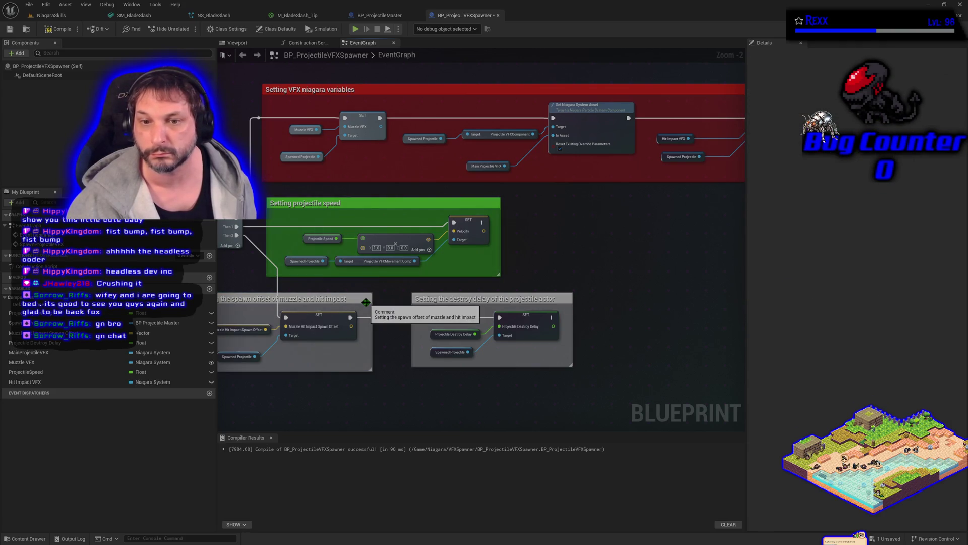
left_click(569, 300, "shift")
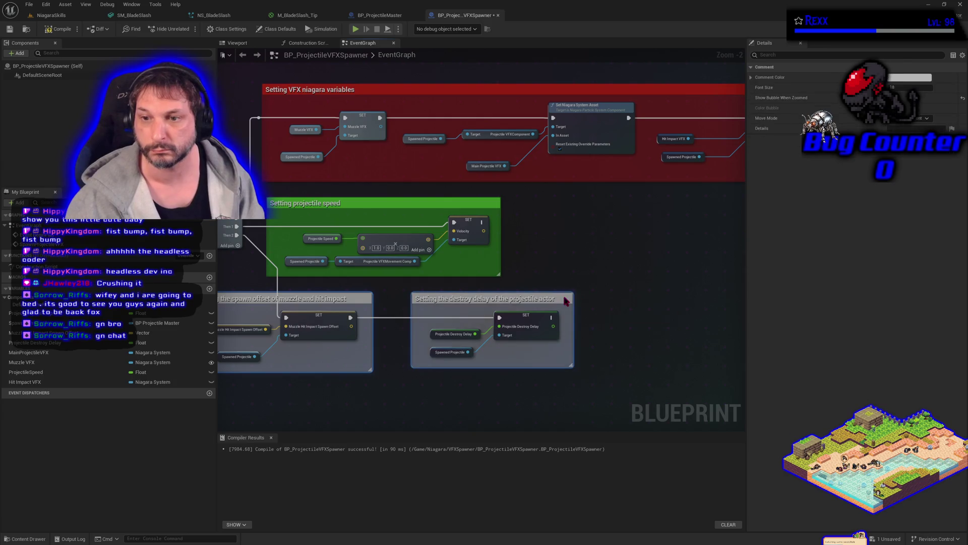
left_click(910, 77)
left_click_drag(777, 193, 737, 187)
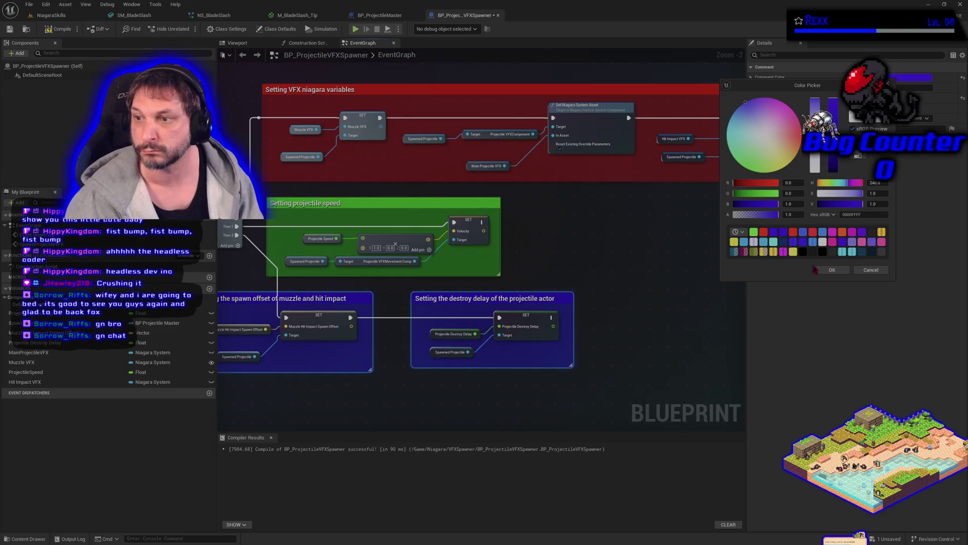
left_click(832, 270)
Compile the spawner Blueprint and Save All.
left_click(59, 29)
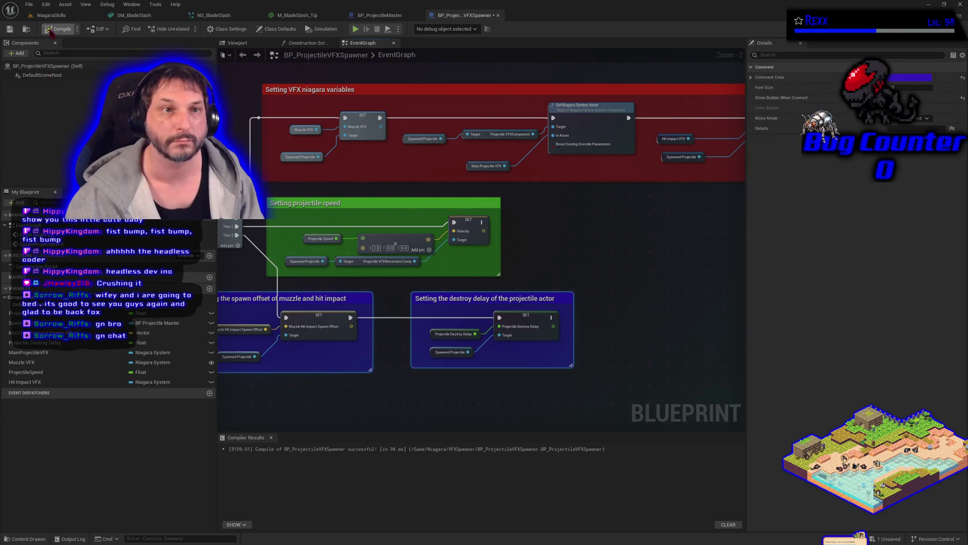
left_click(29, 4)
left_click(51, 60)
scroll(337, 355, "down", 2)
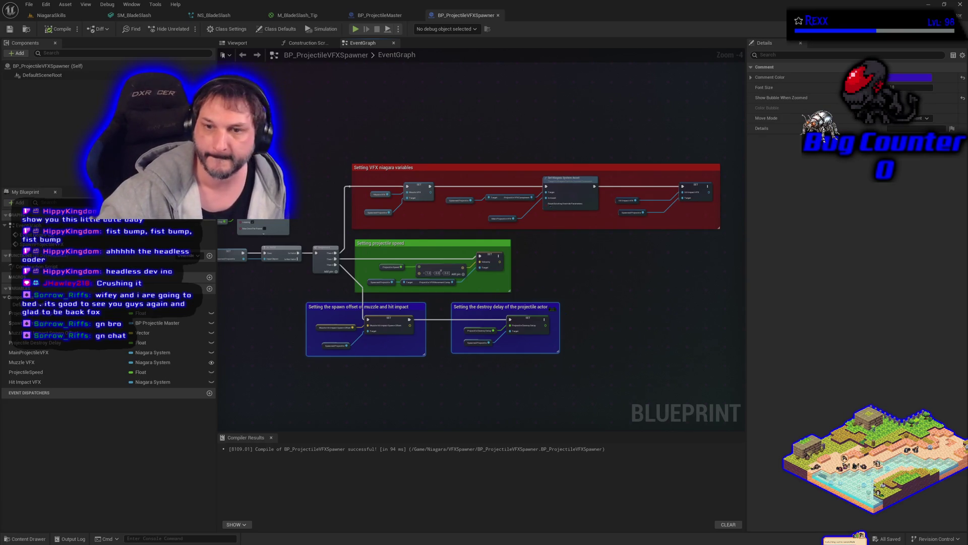
scroll(498, 287, "up", 5)
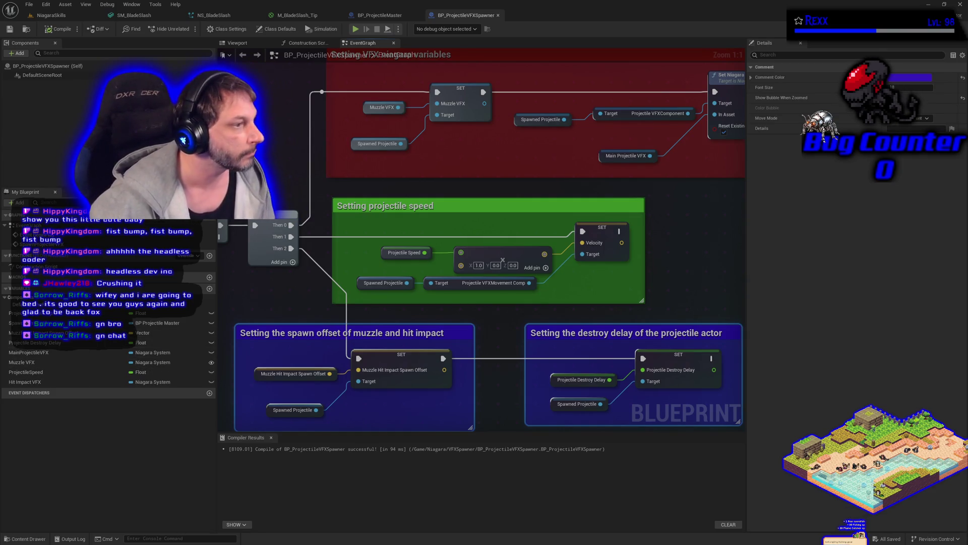
Give ProjectileSpeed a default value of 800, then compile and Save All.
left_click(52, 373)
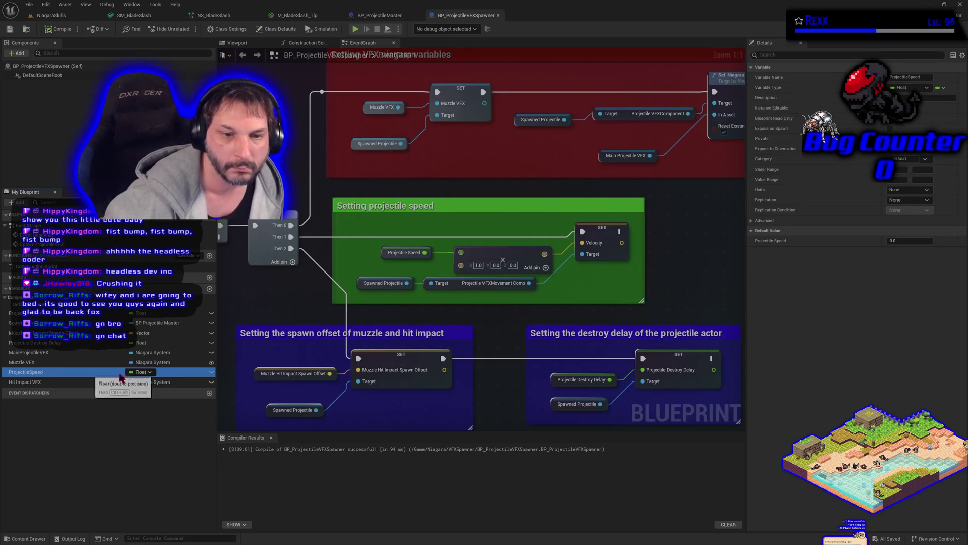
left_click(921, 242)
type("800")
key("Return")
left_click(59, 28)
left_click(28, 4)
left_click(37, 66)
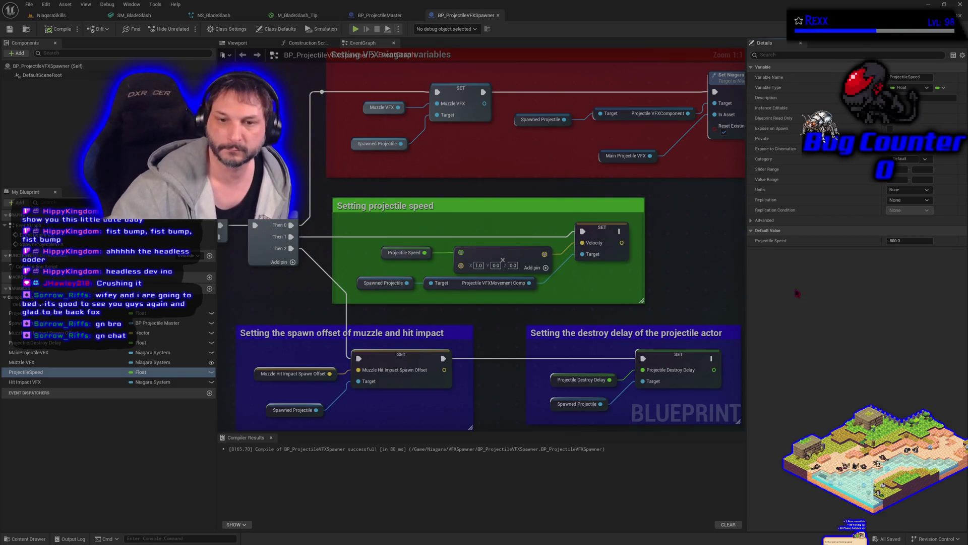
left_click_drag(513, 404, 500, 325)
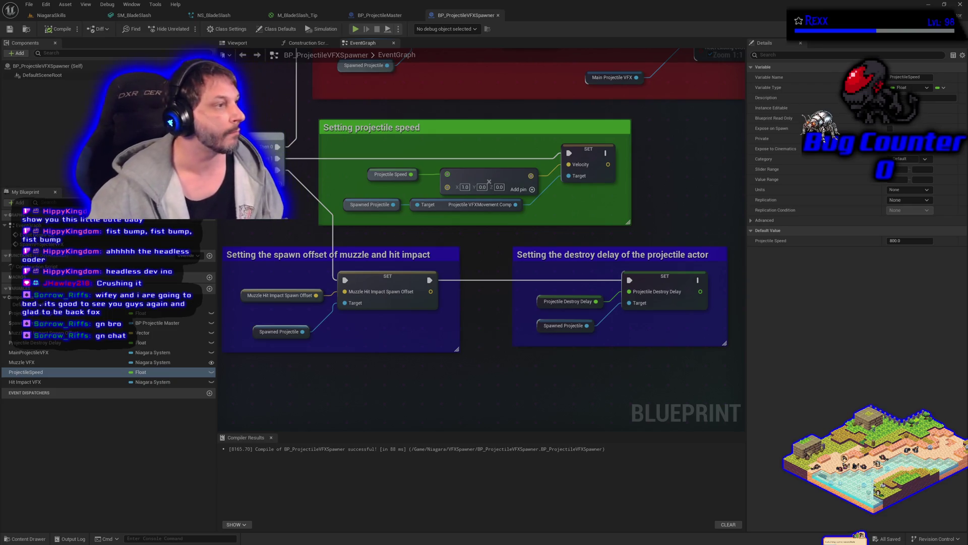
mouse_move(249, 100)
left_mouse_down()
mouse_move(366, 277)
mouse_move(606, 241)
mouse_move(699, 216)
left_mouse_up()
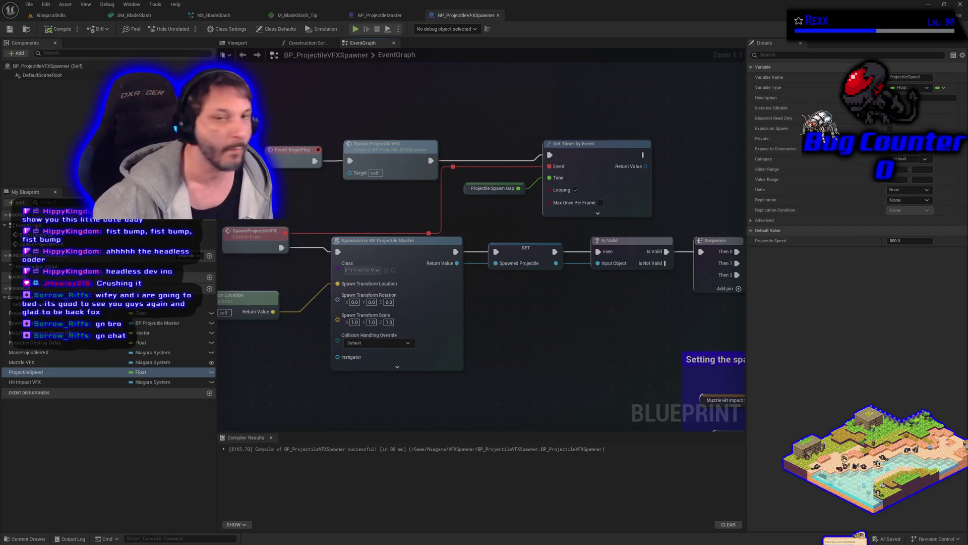
Give ProjectileSpawnGap a default value of 2.0, then compile and Save All.
left_click(202, 312)
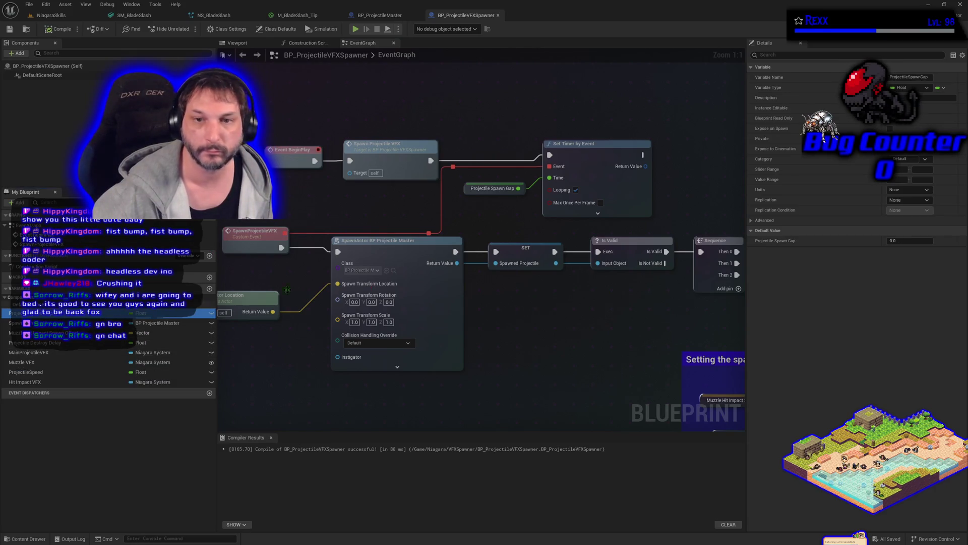
left_click(913, 240)
type("2")
key("Return")
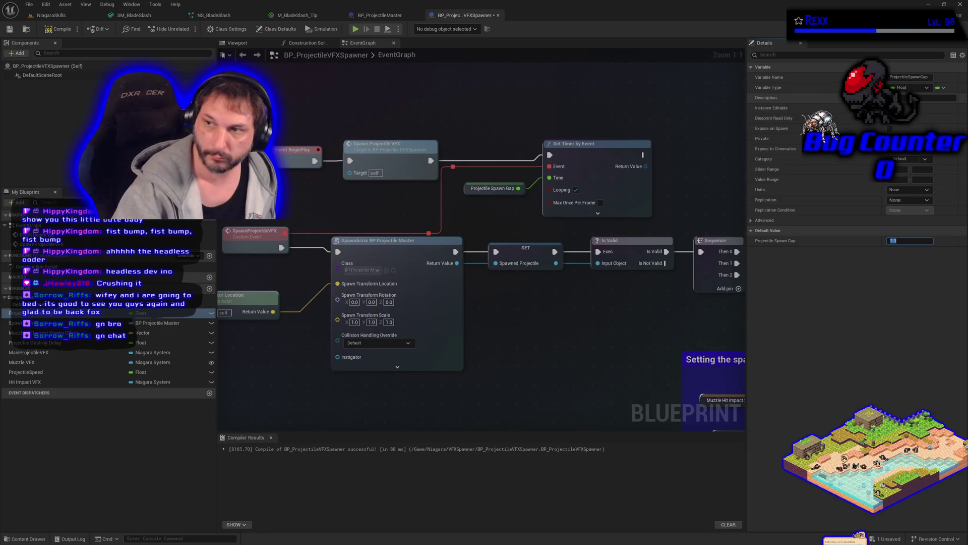
left_click(50, 27)
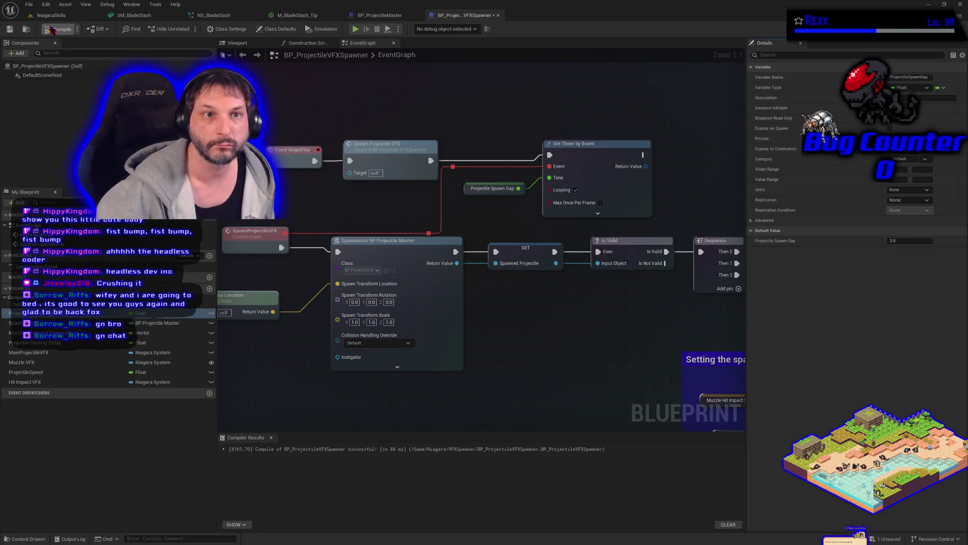
left_click(29, 5)
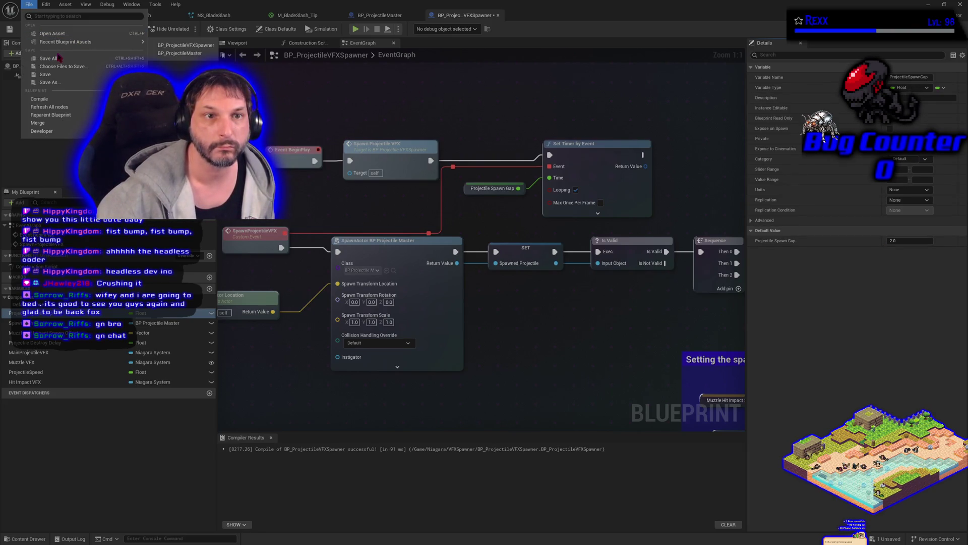
left_click(60, 61)
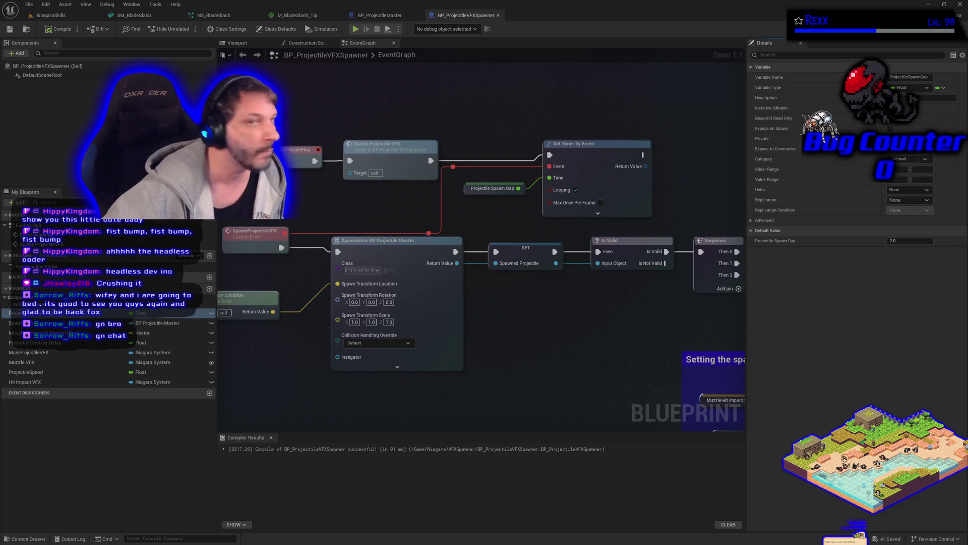
left_click(64, 16)
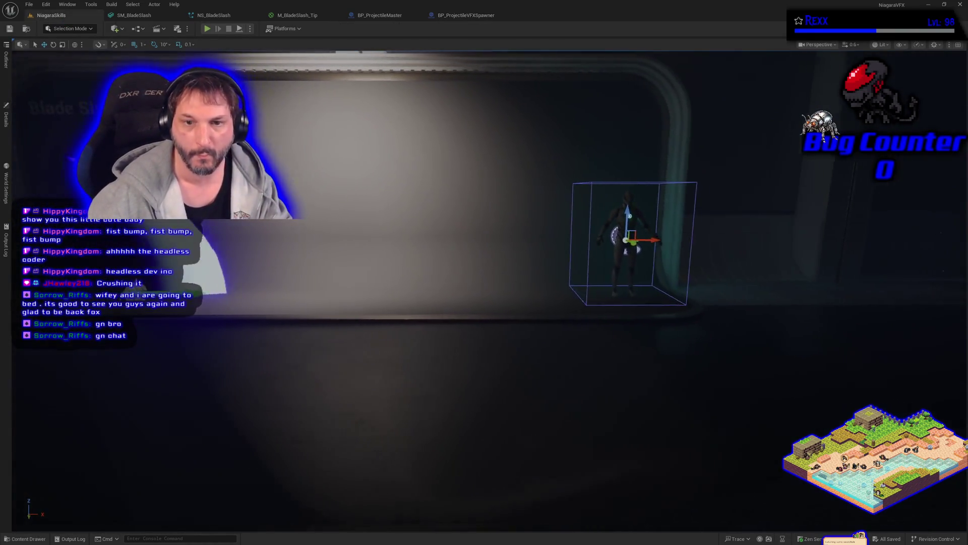
Delete the white blade-slash mesh and place a BP_ProjectileVFXSpawner actor from the VFXSpawner folder.
left_click(252, 251)
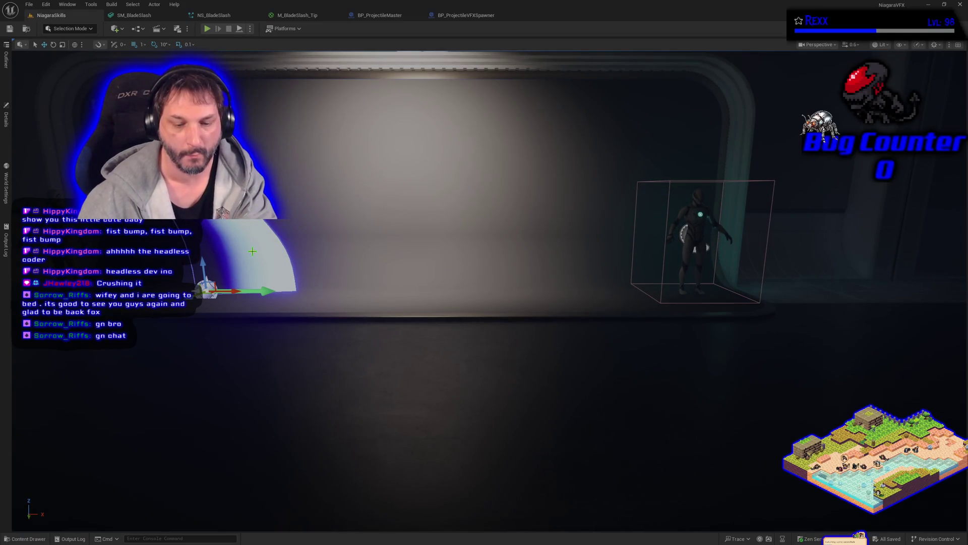
key("Delete")
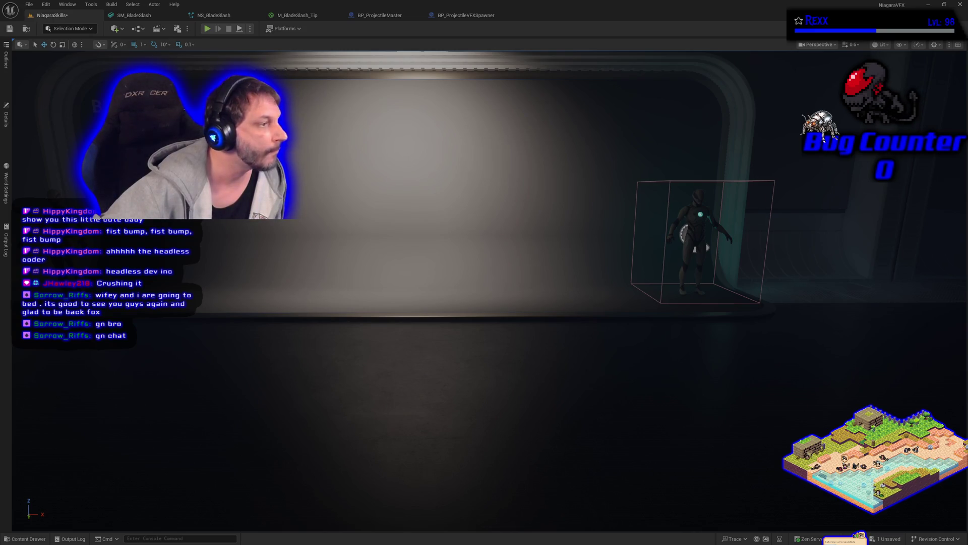
left_click(25, 538)
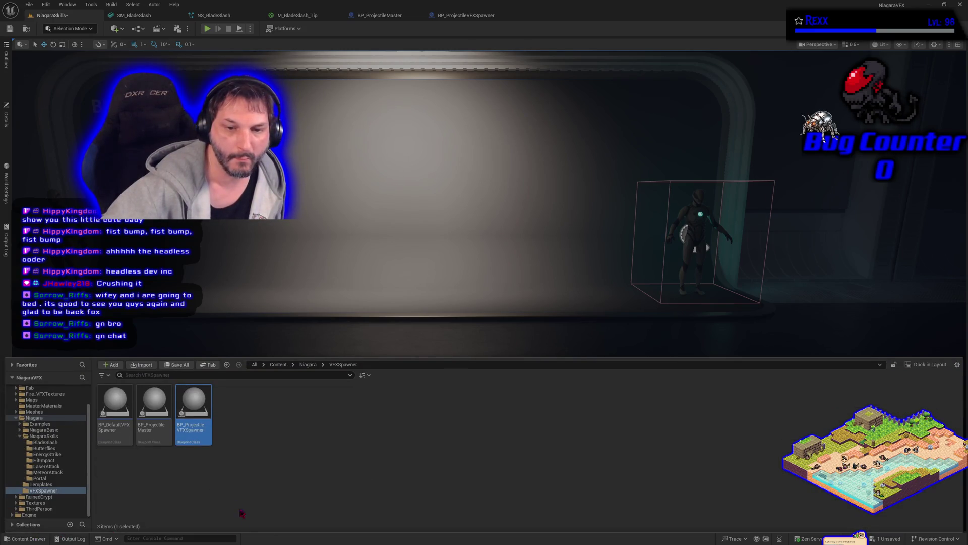
mouse_move(197, 417)
left_mouse_down()
mouse_move(203, 314)
mouse_move(141, 296)
mouse_move(138, 278)
left_mouse_up()
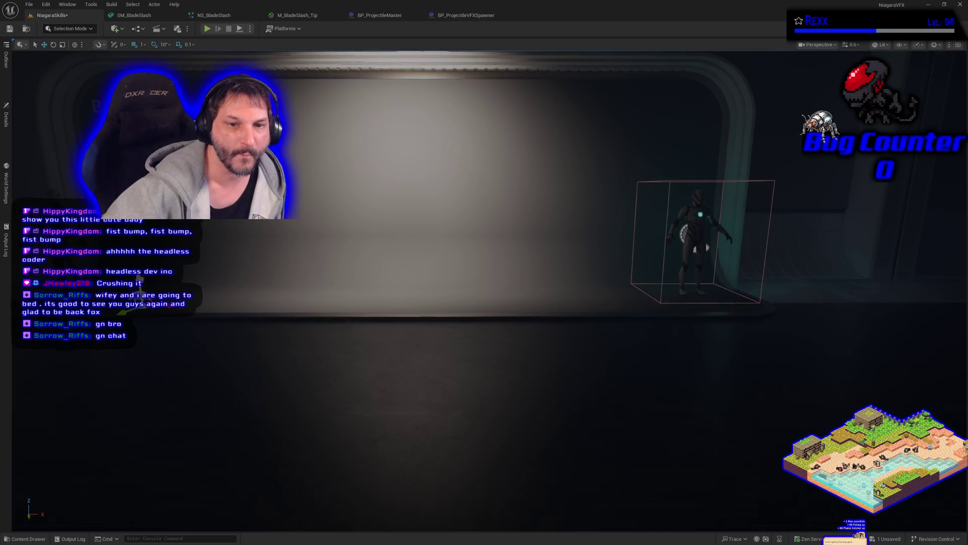
Slide the spawner actor along X in front of the Blade Slash area and view its properties.
mouse_move(453, 302)
left_mouse_down()
mouse_move(414, 295)
mouse_move(427, 295)
left_mouse_up()
mouse_move(507, 260)
left_mouse_down()
mouse_move(640, 262)
mouse_move(621, 233)
left_mouse_up()
left_click_drag(568, 269, 397, 236)
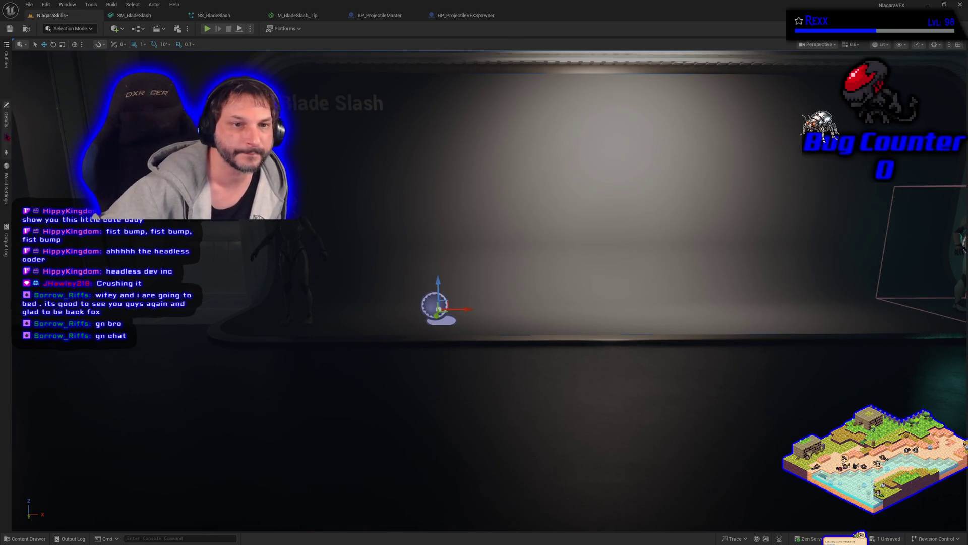
left_click(6, 119)
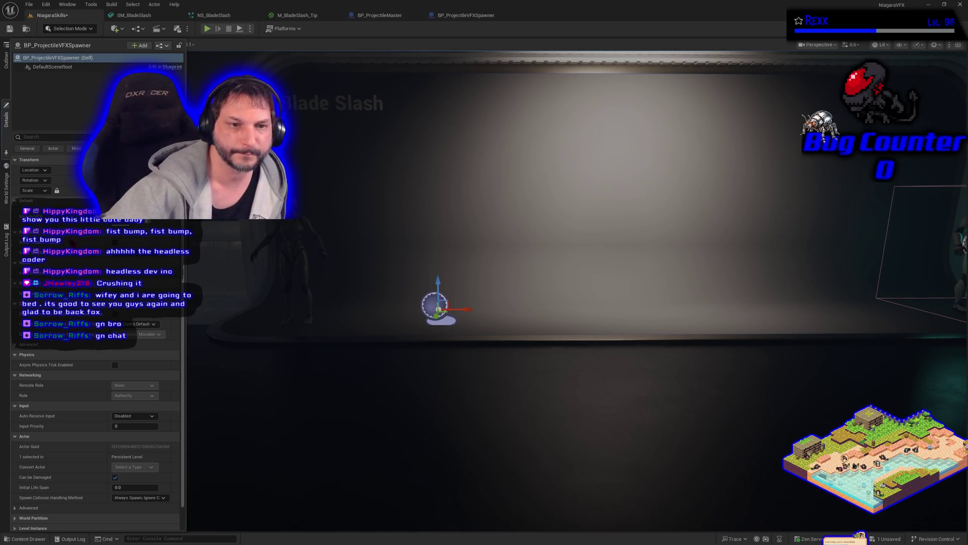
Make Hit Impact VFX instance editable and check the placed spawner's properties in the level.
left_click(476, 20)
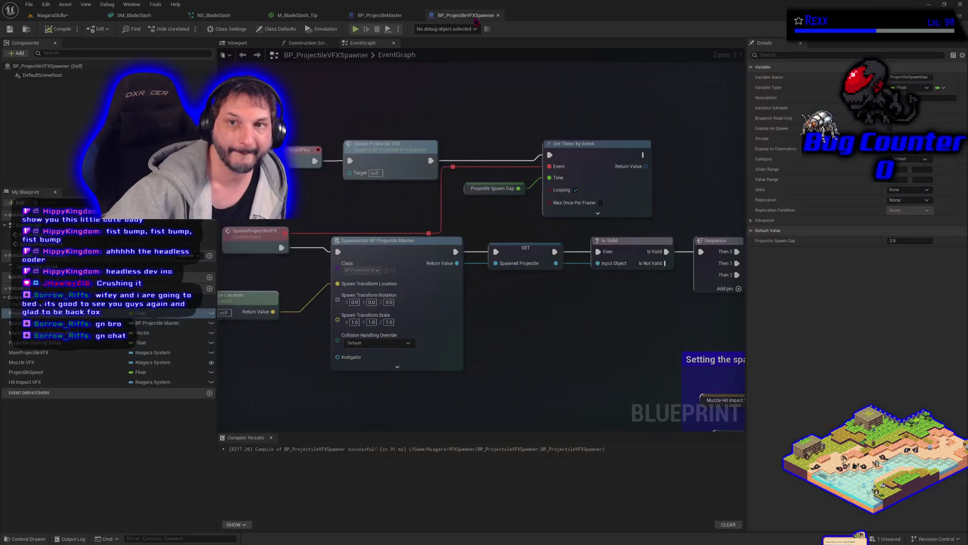
left_click(211, 353)
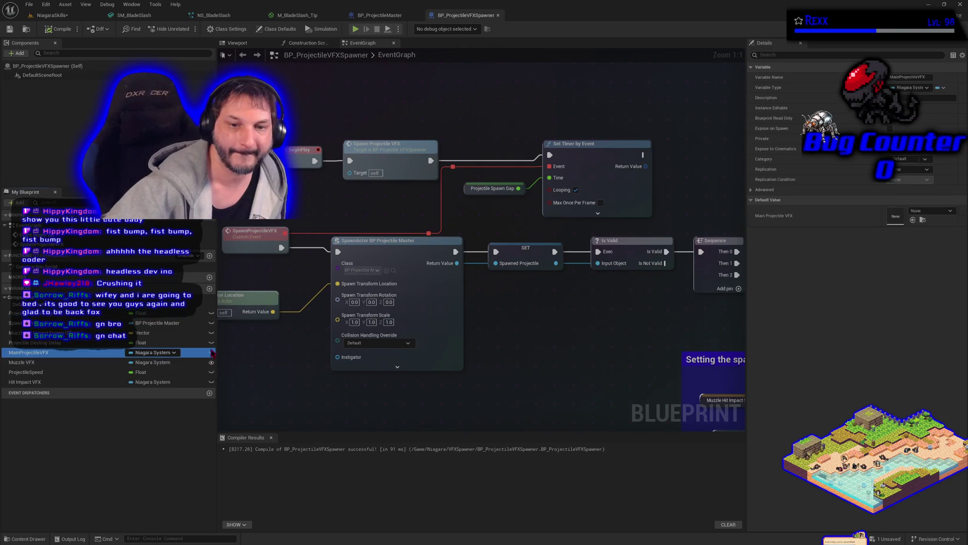
left_click(212, 382)
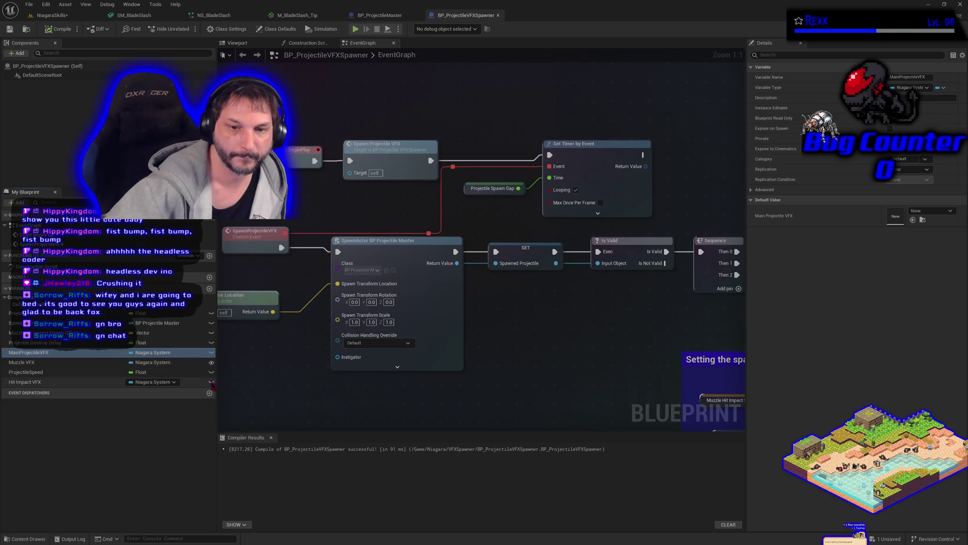
left_click(70, 16)
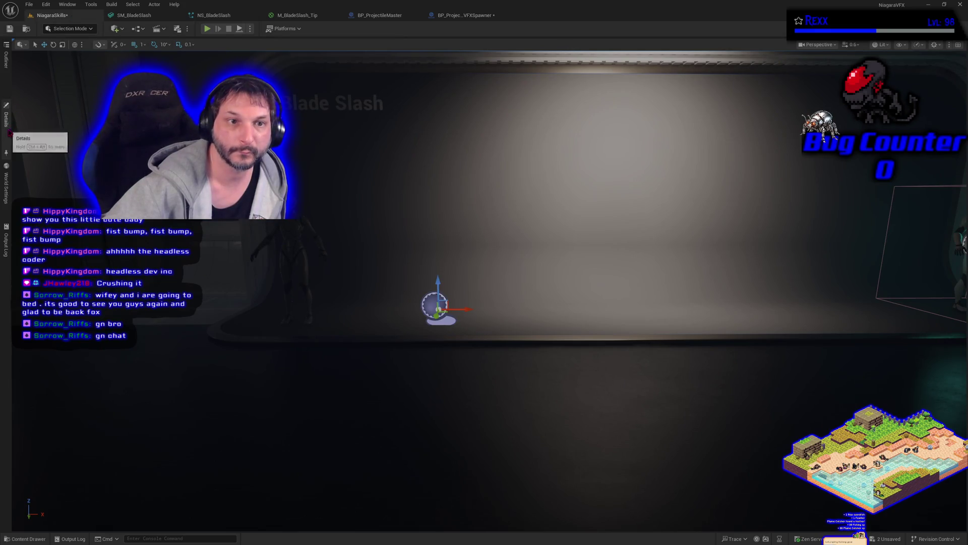
left_click(8, 131)
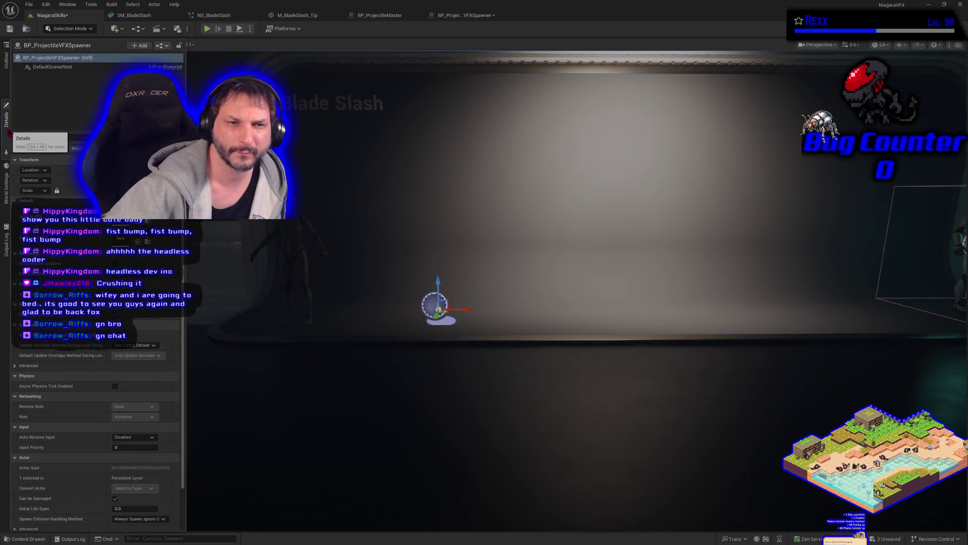
Make MainProjectileVFX, ProjectileSpeed and the remaining float instance editable, compile, save, and verify in the level.
left_click(459, 15)
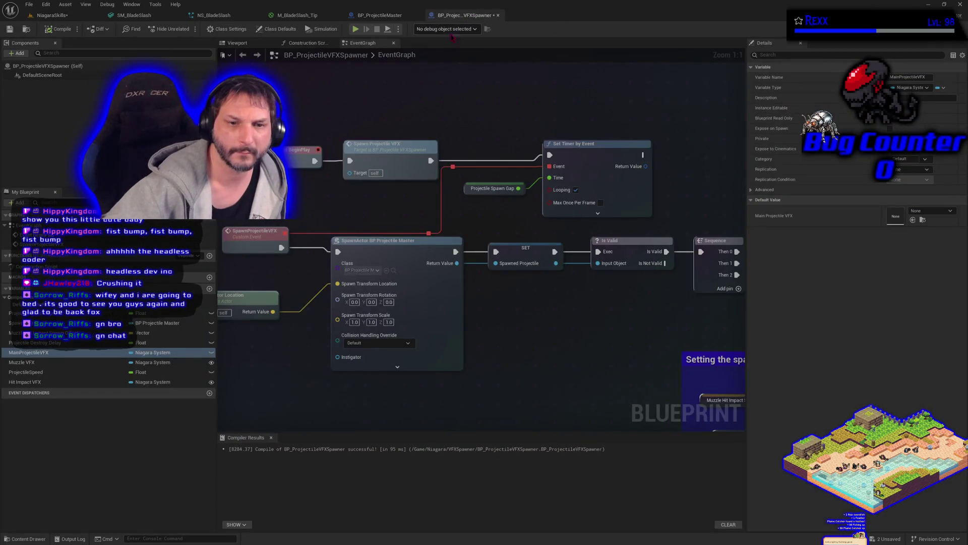
left_click(212, 352)
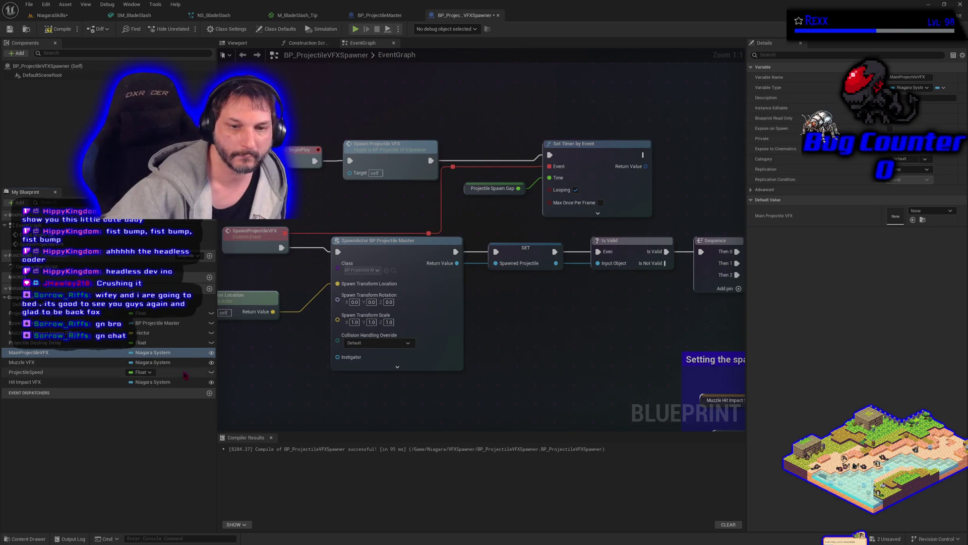
left_click(212, 372)
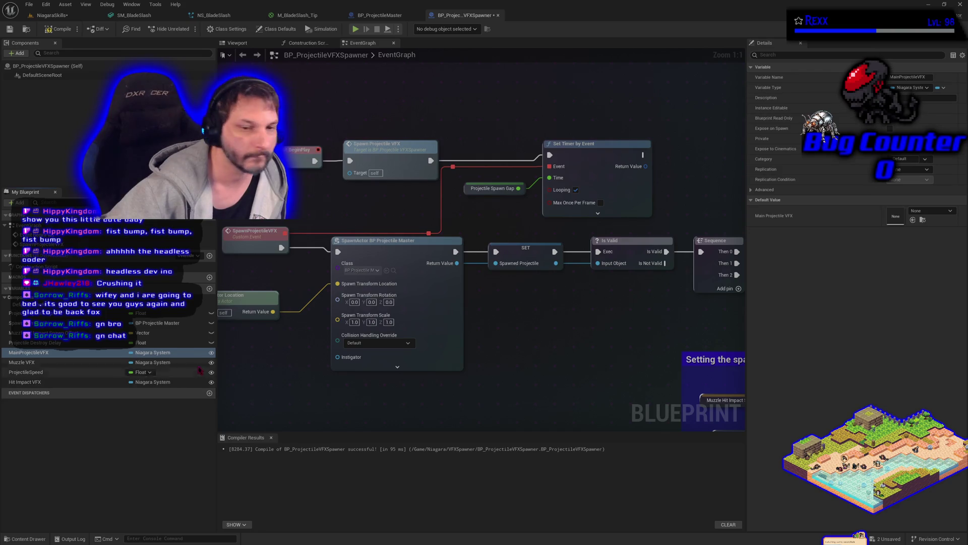
left_click(212, 312)
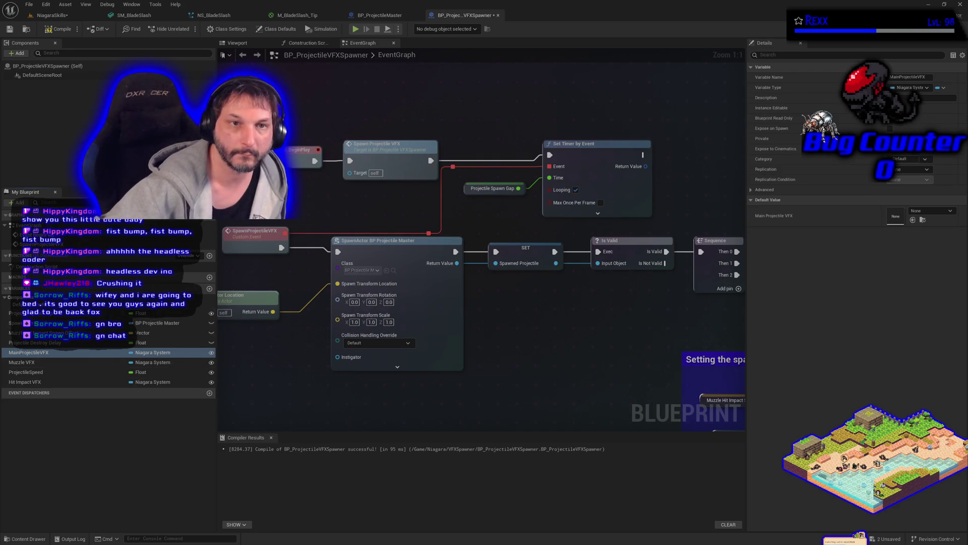
left_click(59, 29)
left_click(10, 30)
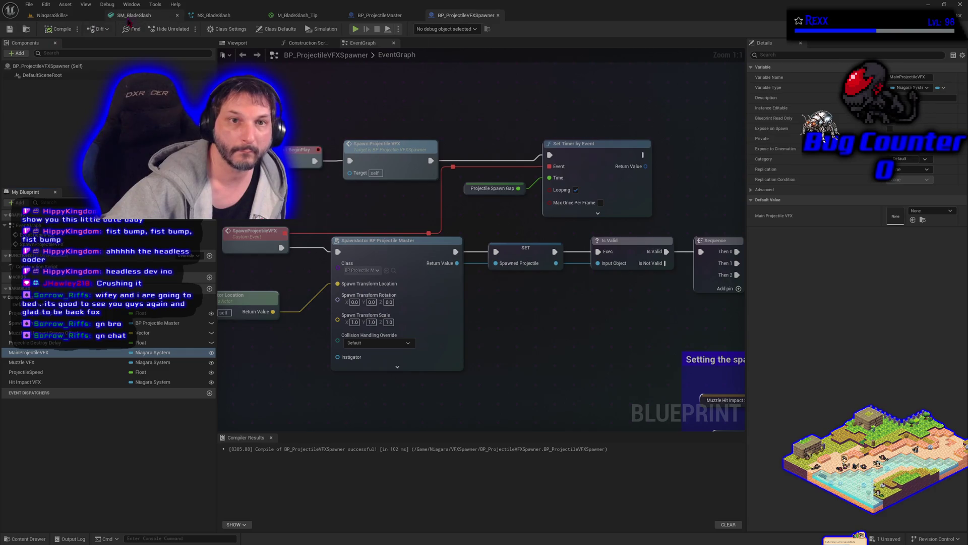
left_click(50, 16)
left_click(8, 121)
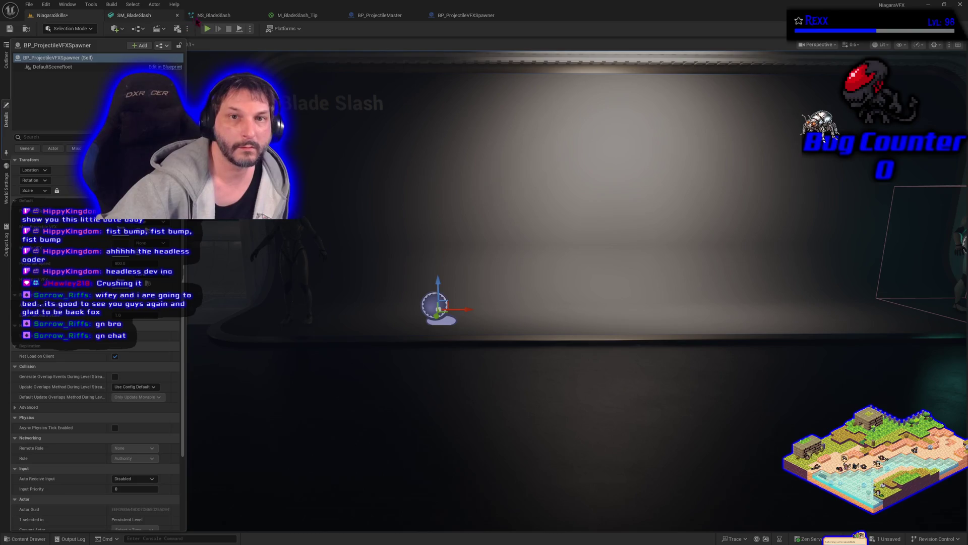
left_click(466, 15)
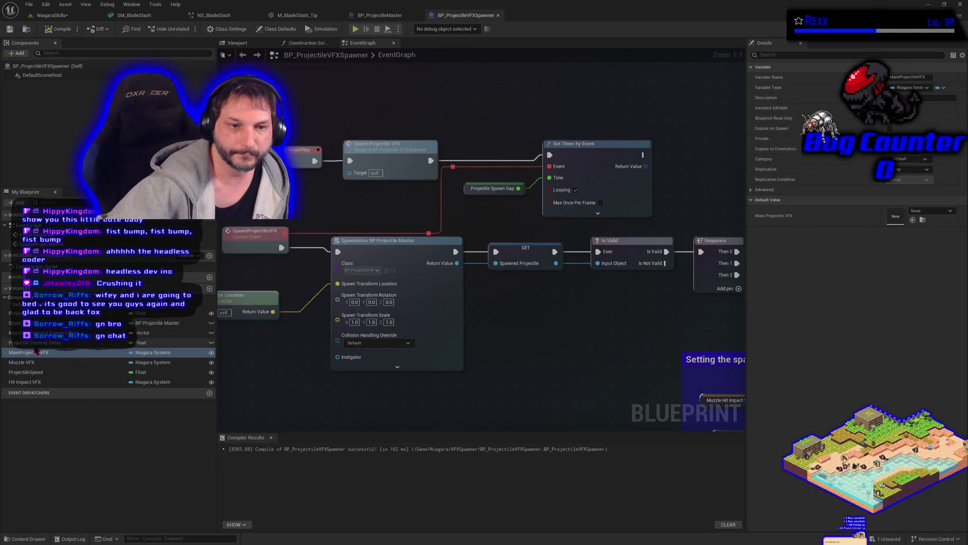
Reorder Muzzle VFX, MainProjectileVFX and ProjectileSpeed above Projectile Destroy Delay, then compile and save.
left_click_drag(23, 362, 31, 355)
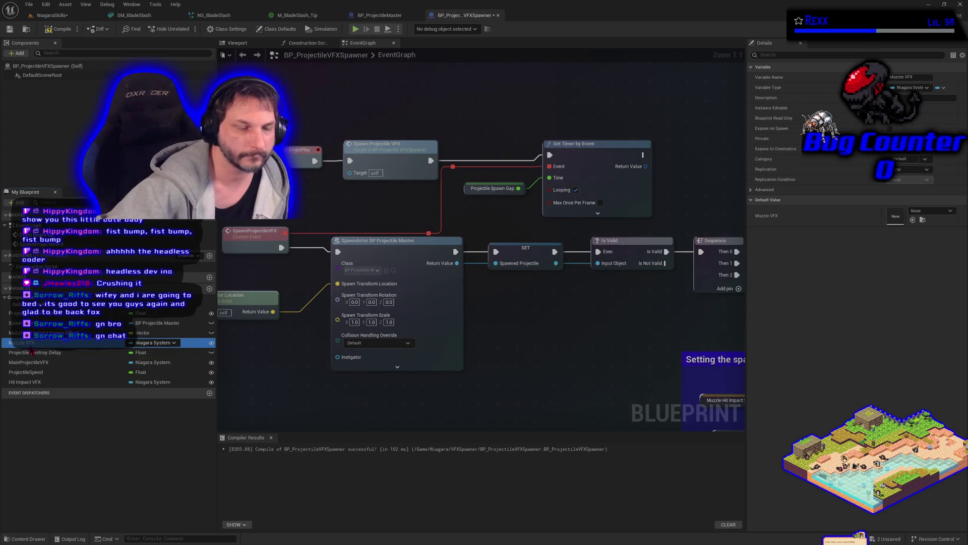
mouse_move(31, 362)
left_mouse_down()
mouse_move(32, 353)
mouse_move(29, 378)
mouse_move(28, 364)
left_mouse_up()
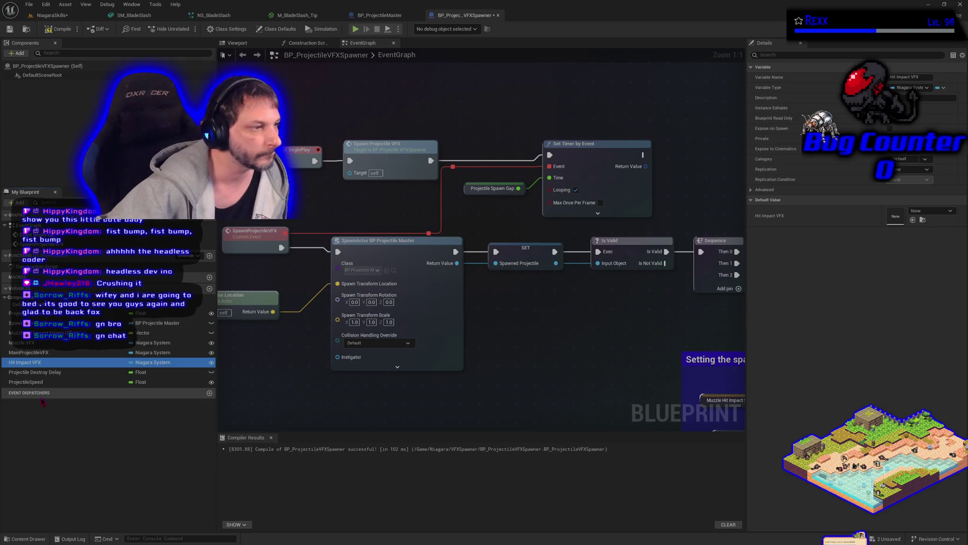
left_click_drag(40, 382, 44, 375)
left_click(63, 30)
left_click(9, 29)
Check the spawner's properties in the level, then move ProjectileSpawnGap below Projectile Destroy Delay and compile.
left_click(51, 15)
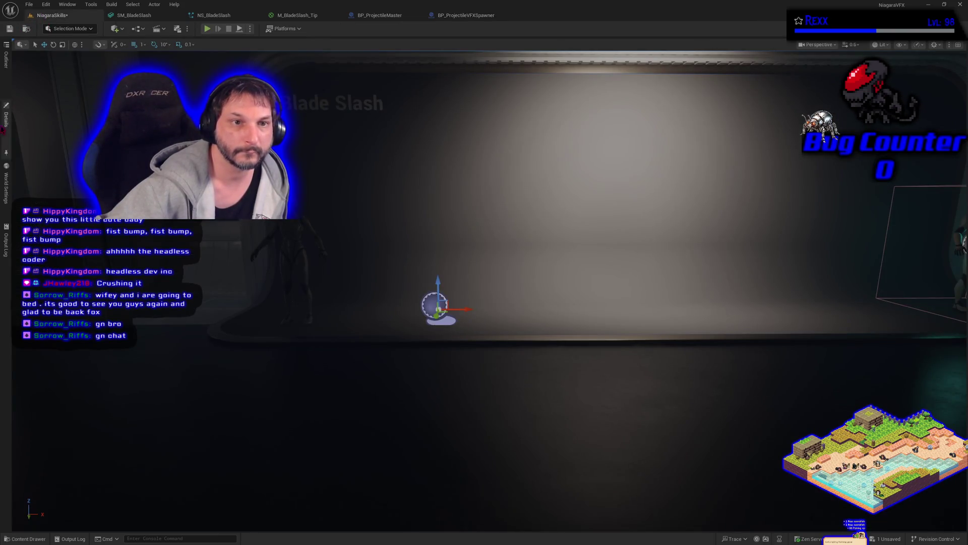
left_click(5, 129)
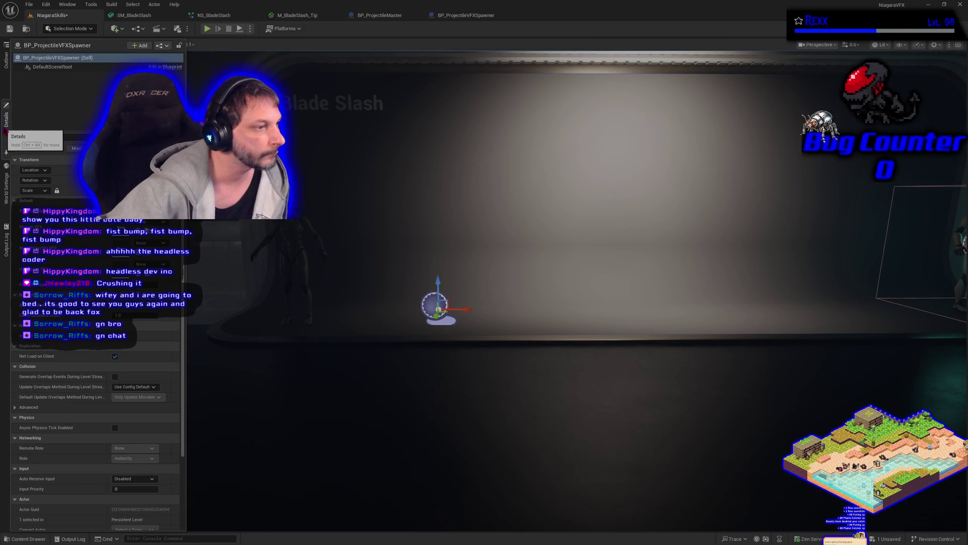
left_click(463, 20)
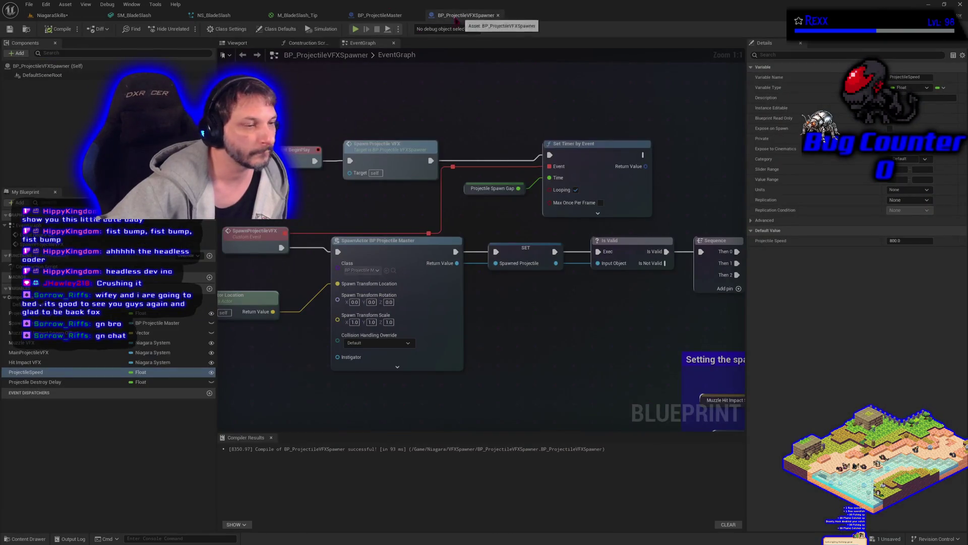
left_click(20, 312)
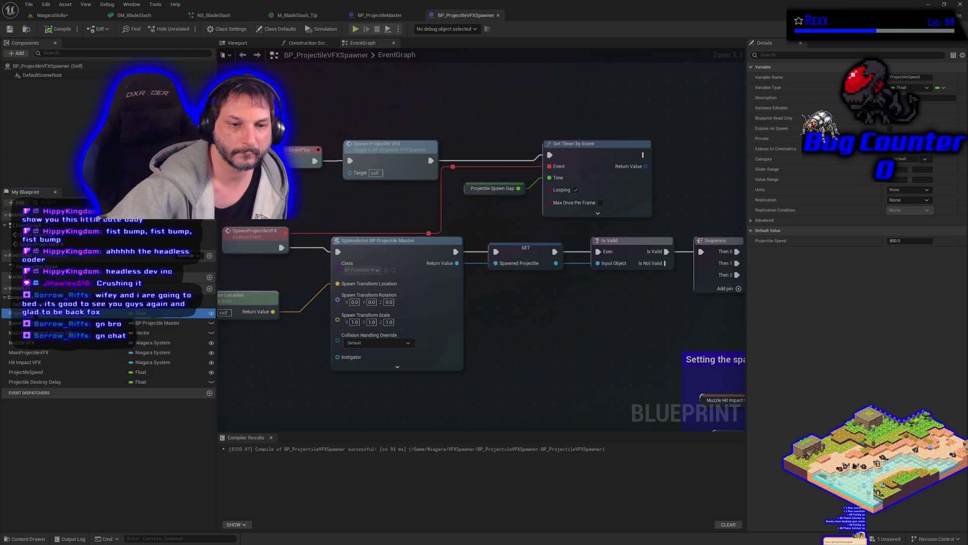
left_click_drag(21, 313, 31, 387)
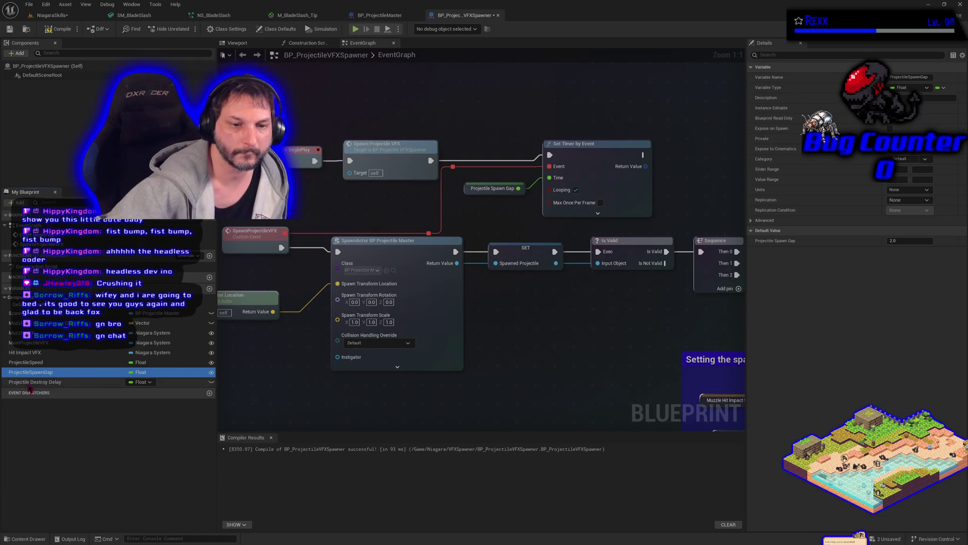
left_click_drag(30, 386, 32, 374)
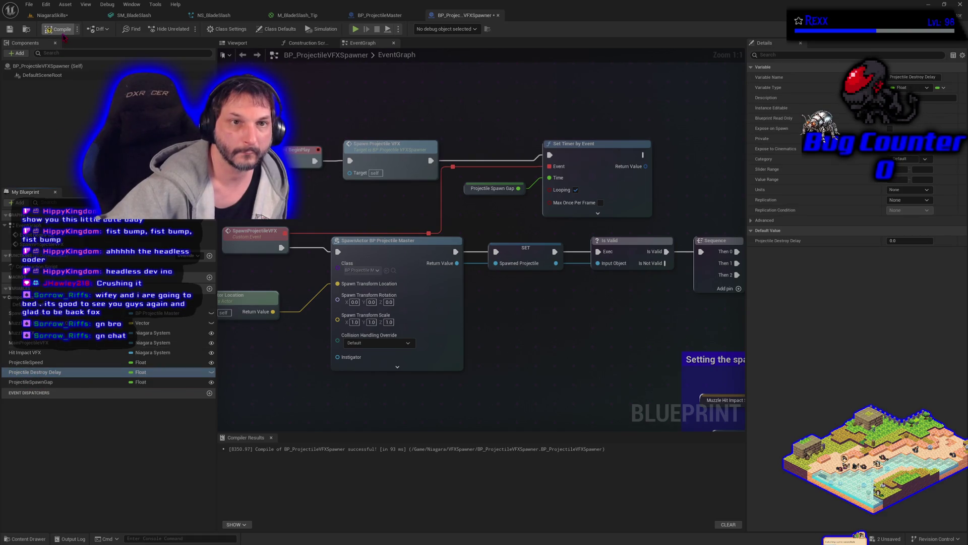
left_click(9, 29)
left_click(50, 15)
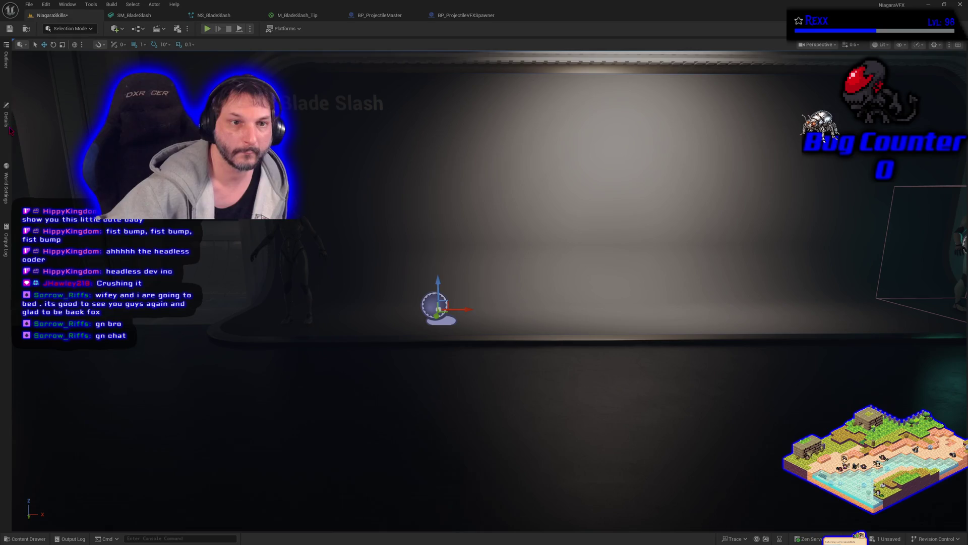
Create a SimpleSpriteBurst-based Niagara system named NS_Muzzle in the BladeSlash folder and open it.
left_click(6, 121)
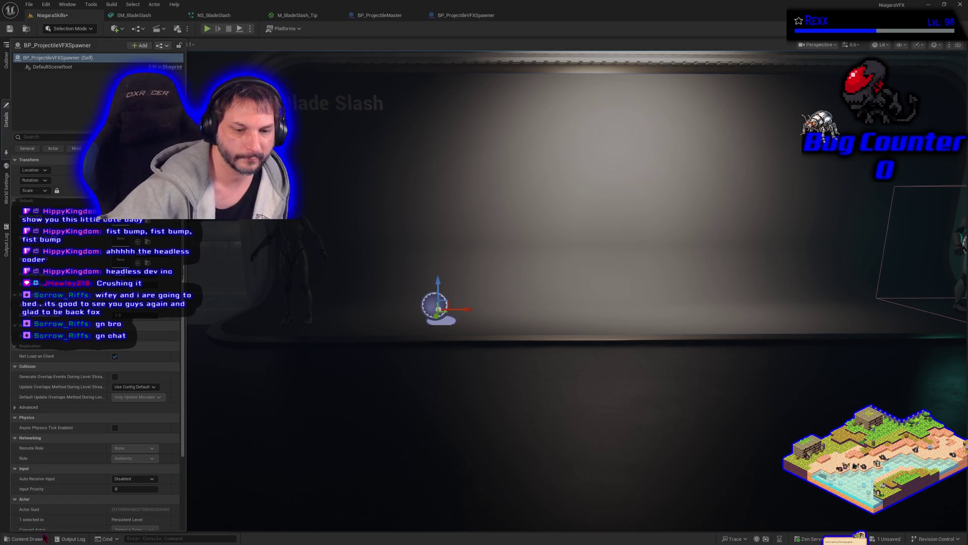
left_click(26, 539)
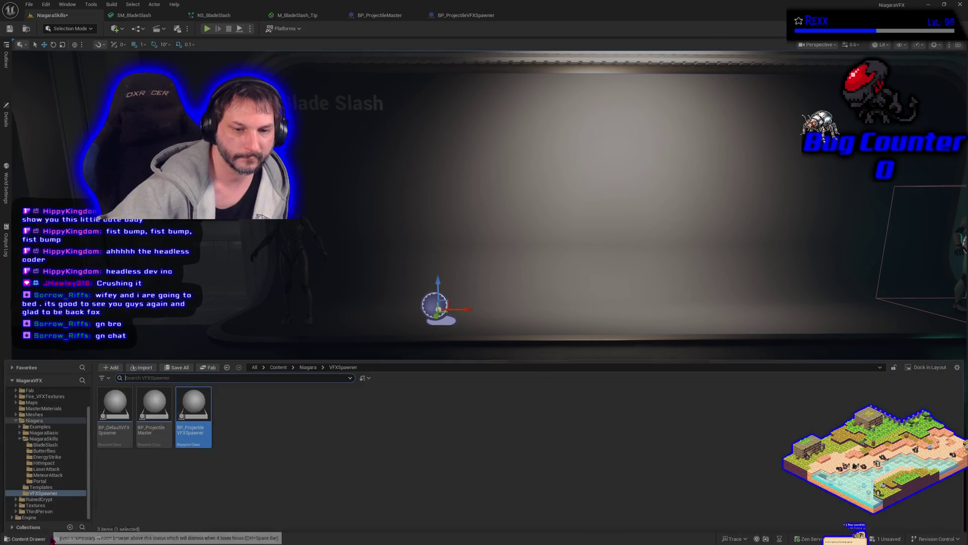
left_click(48, 442)
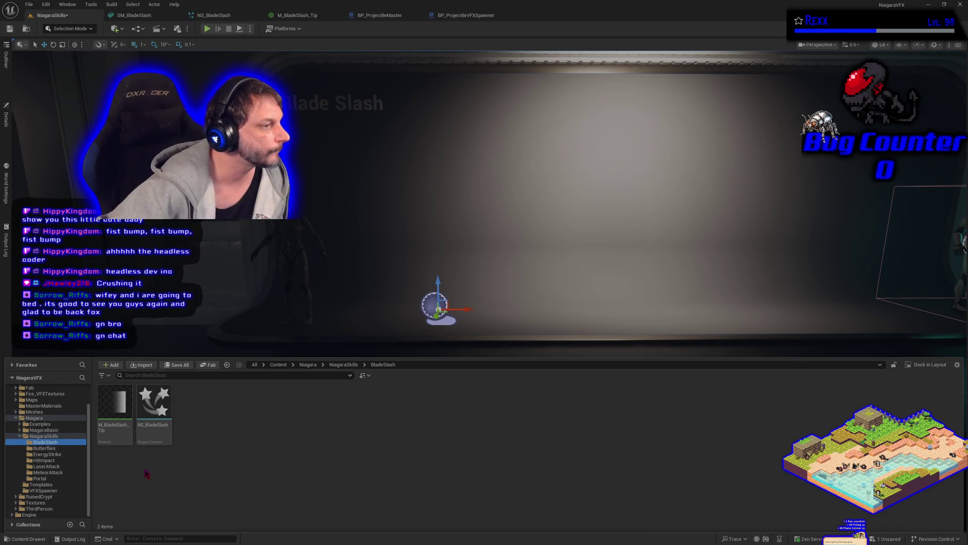
right_click(244, 422)
left_click(286, 216)
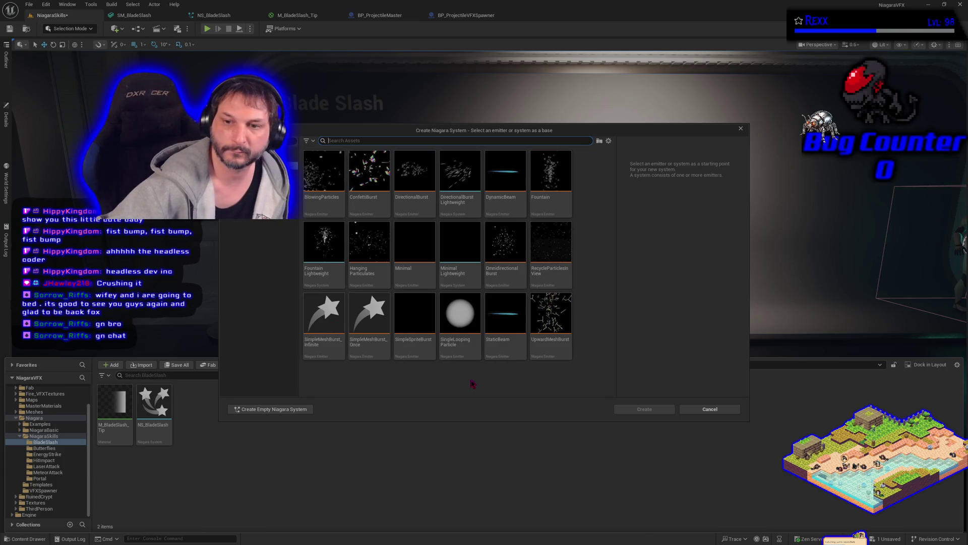
left_click(415, 323)
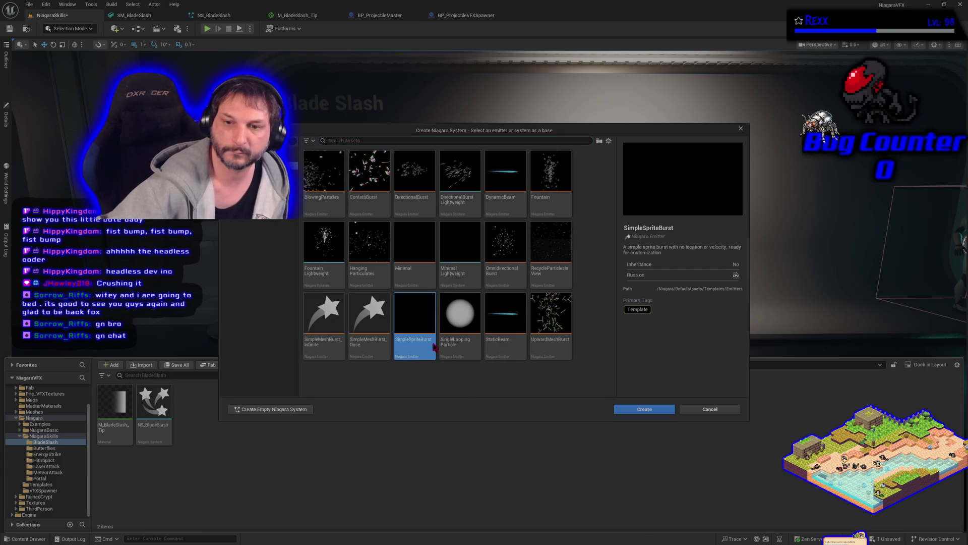
left_click(644, 409)
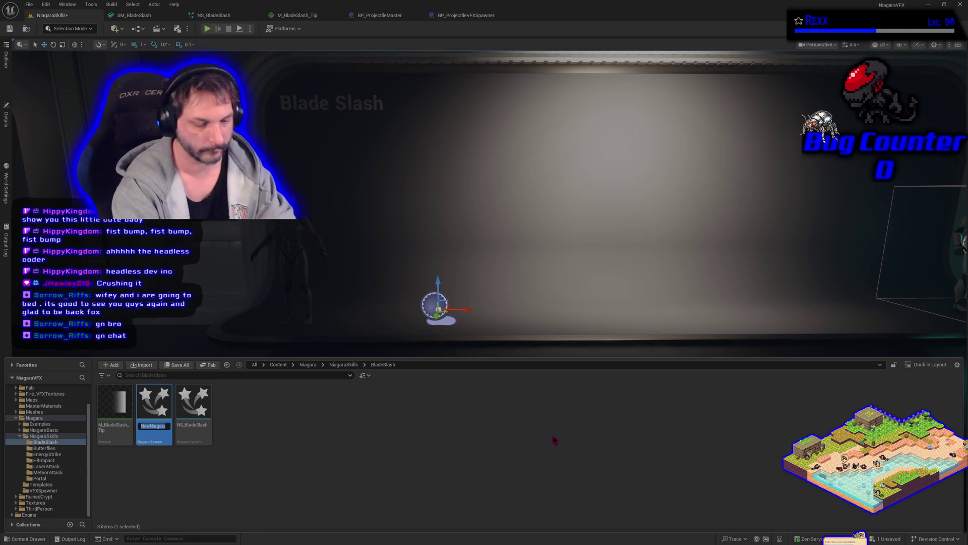
type("NS_Muzzle")
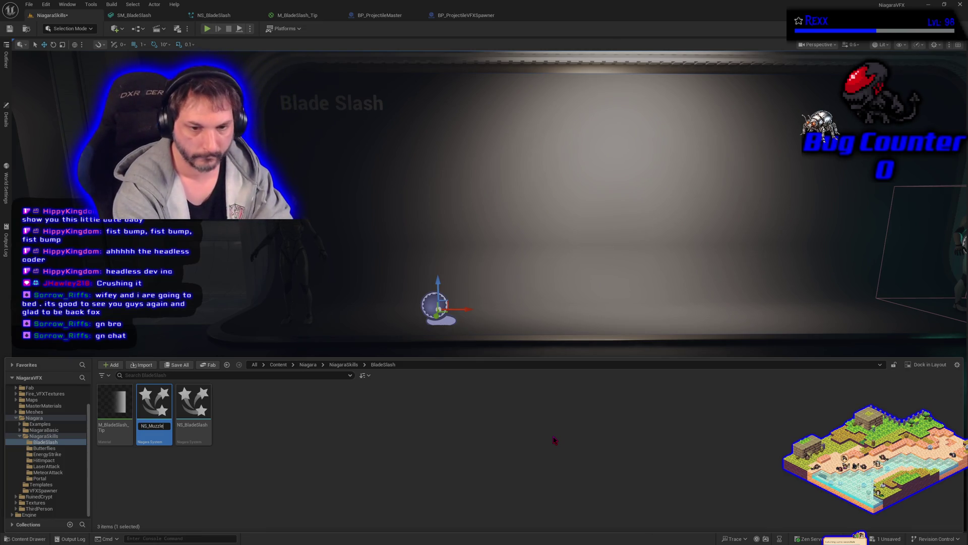
key("Return")
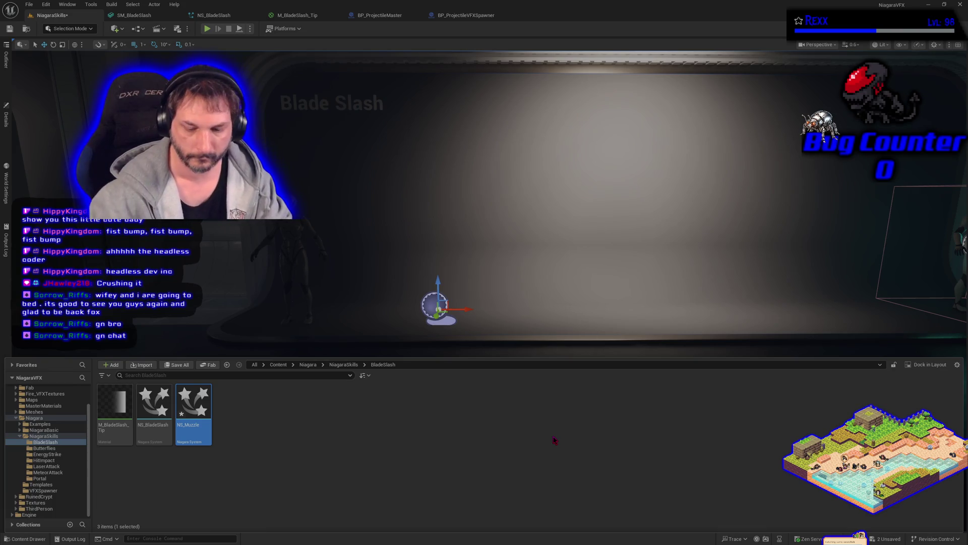
key("Return")
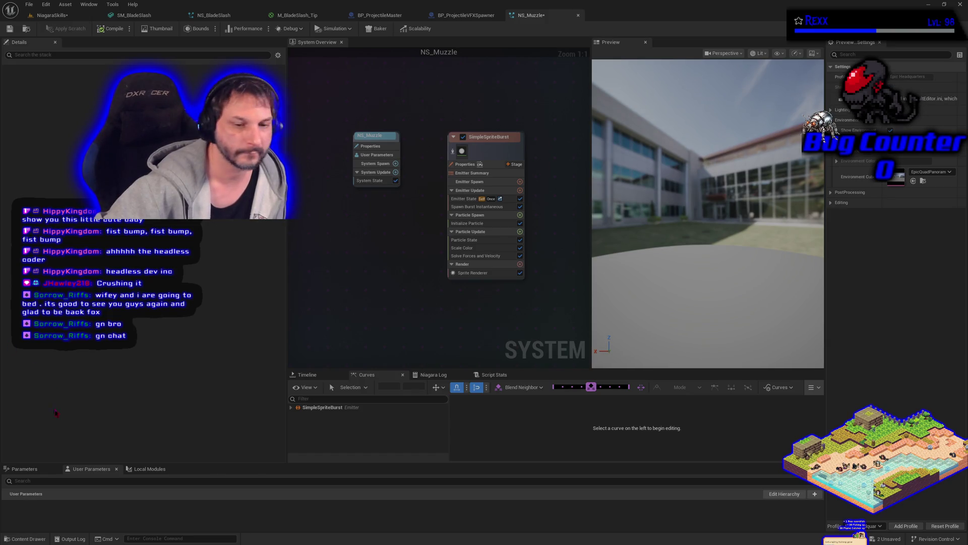
Duplicate NS_Muzzle as NS_HitImpact in the BladeSlash folder and save all assets.
left_click(25, 539)
right_click(199, 428)
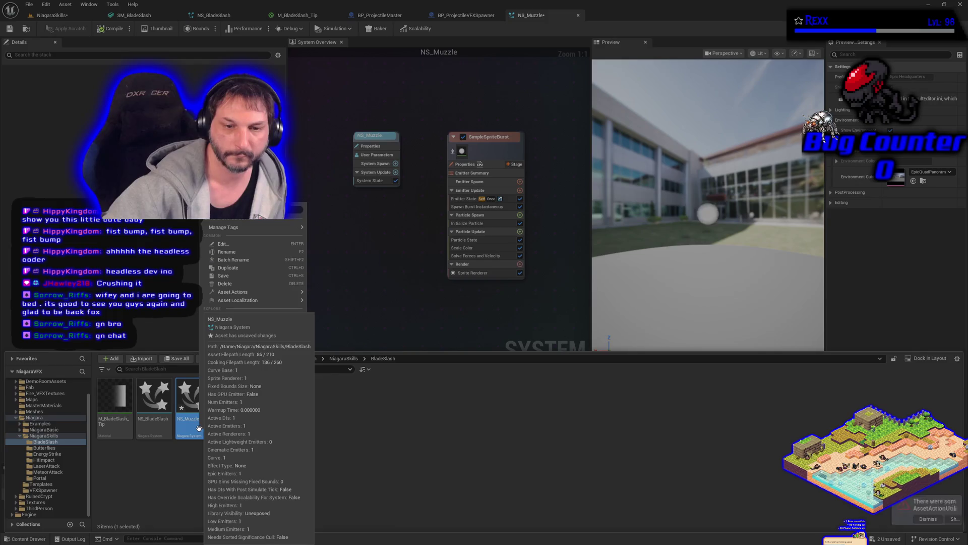
left_click(227, 267)
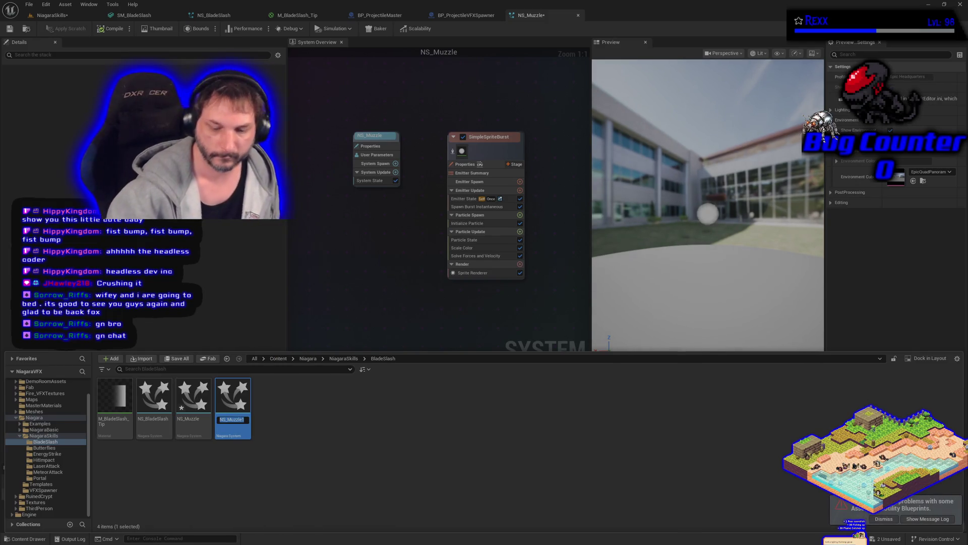
type("NS_")
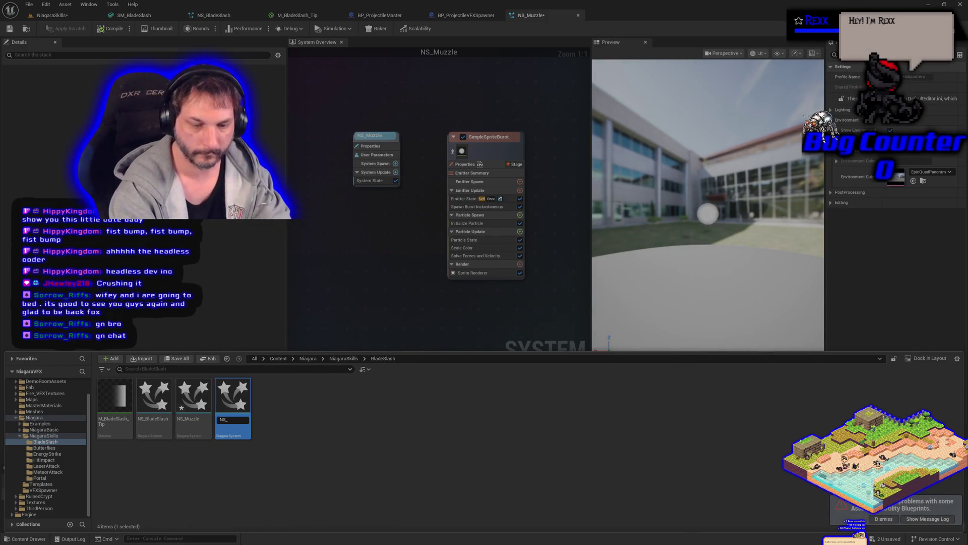
type("HitImpac")
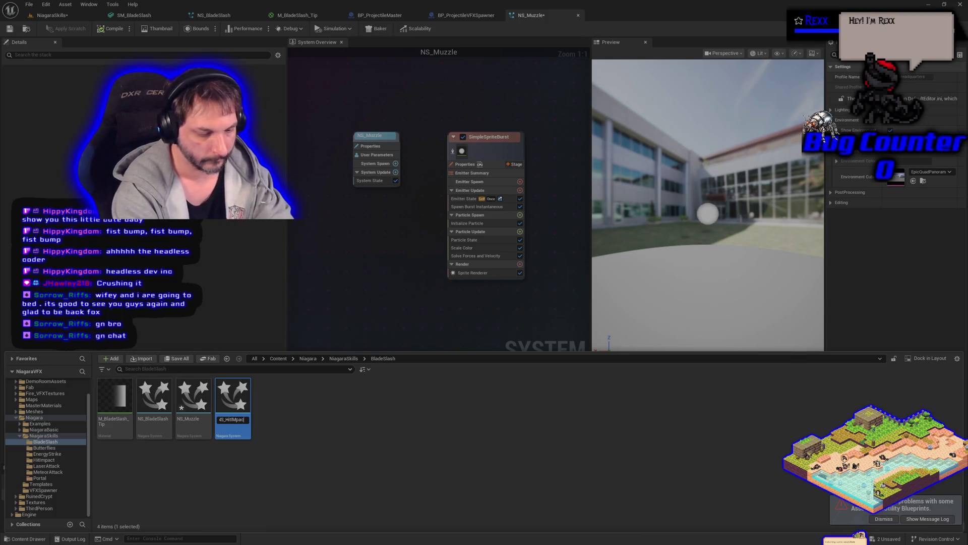
type("t")
key("Return")
left_click(194, 419)
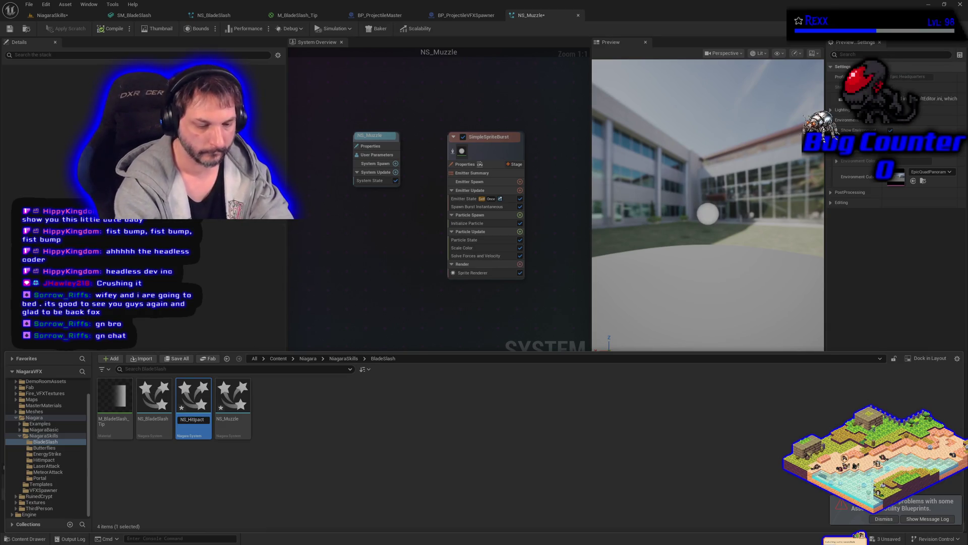
key("Return")
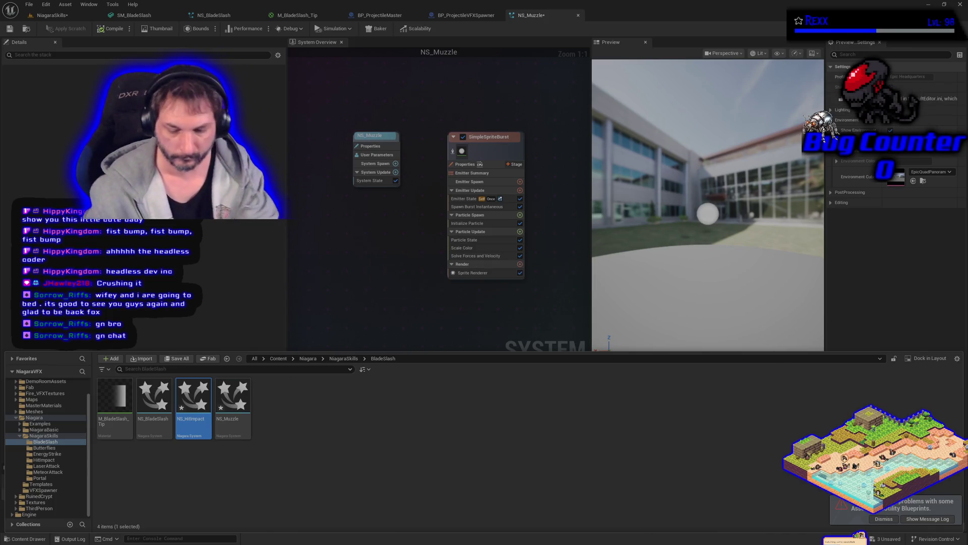
key("ctrl+s")
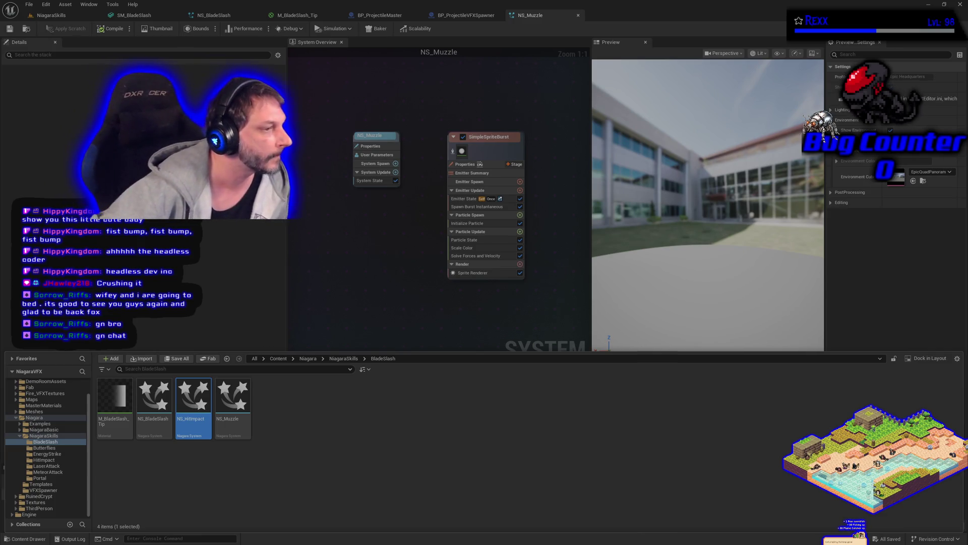
right_click(243, 409)
key("Escape")
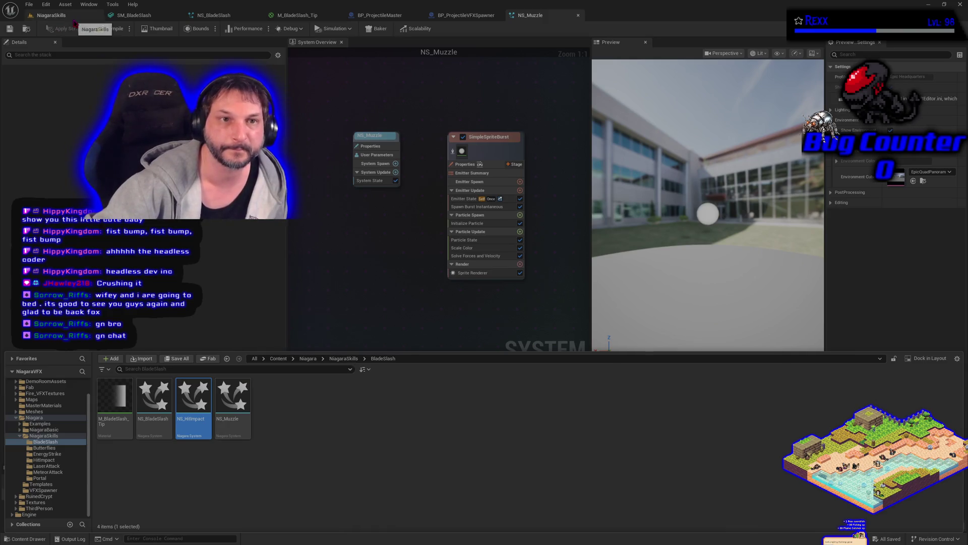
From the Content Drawer, assign NS_HitImpact, NS_Muzzle and NS_BladeSlash to the spawner actor's VFX slots.
left_click(74, 20)
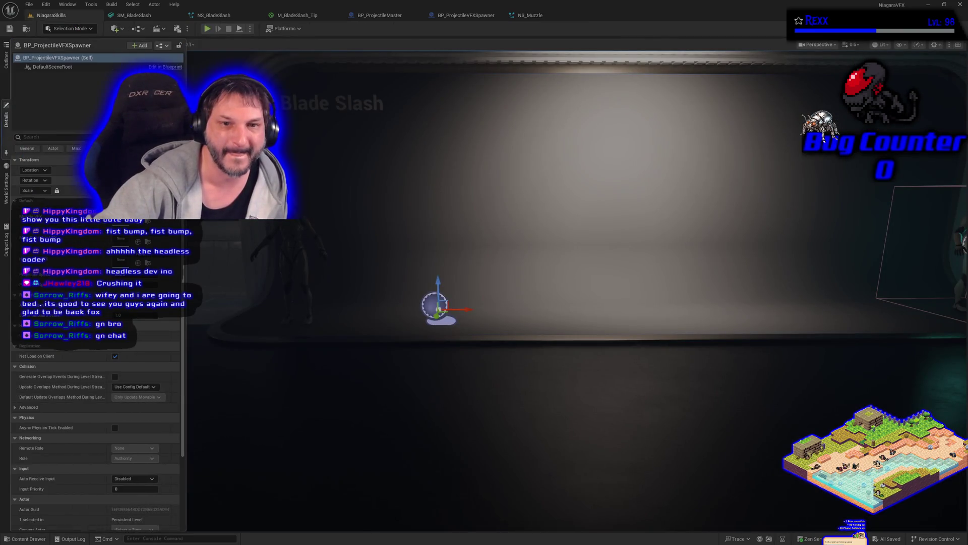
left_click(32, 538)
mouse_move(201, 415)
left_mouse_down()
mouse_move(187, 328)
mouse_move(134, 259)
left_mouse_up()
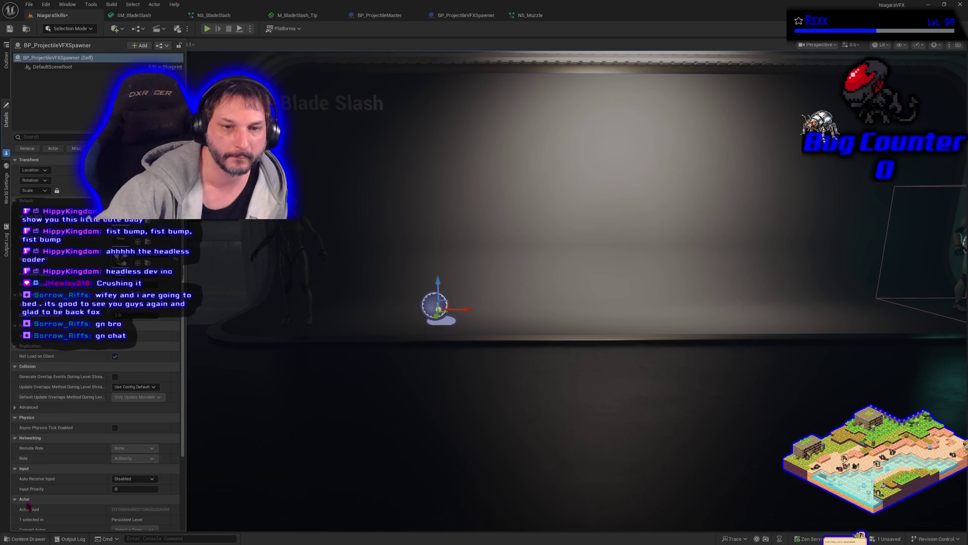
left_click(31, 539)
left_click_drag(232, 418, 137, 260)
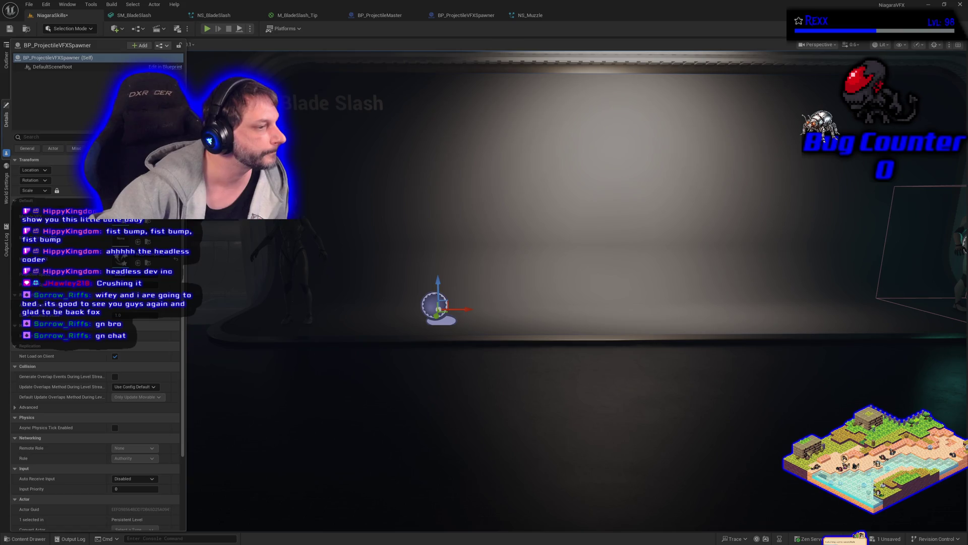
left_click(31, 538)
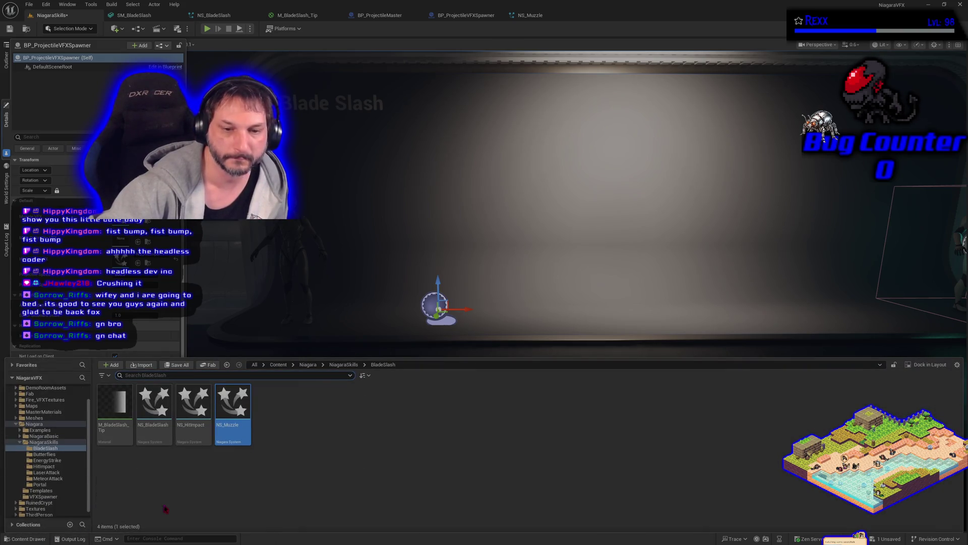
mouse_move(153, 404)
left_mouse_down()
mouse_move(194, 282)
mouse_move(124, 245)
left_mouse_up()
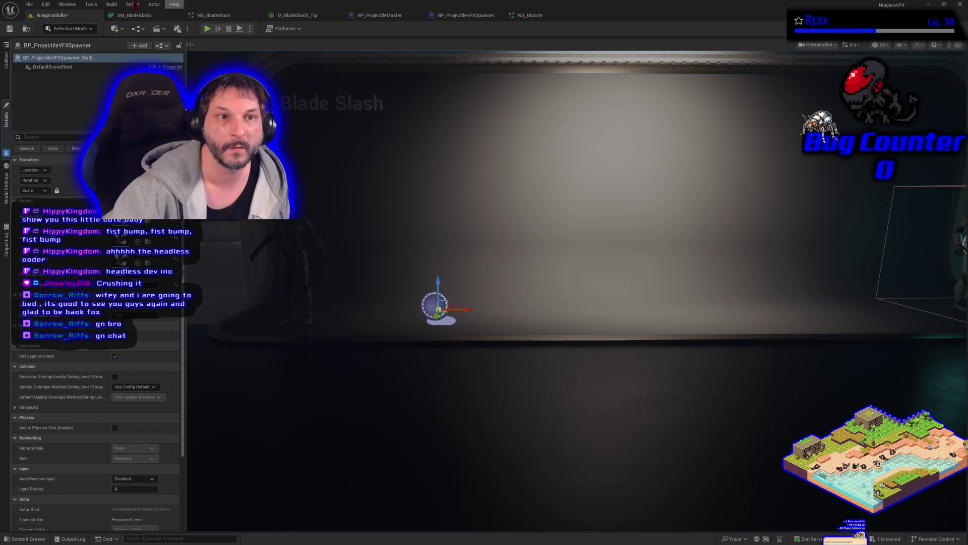
left_click(31, 6)
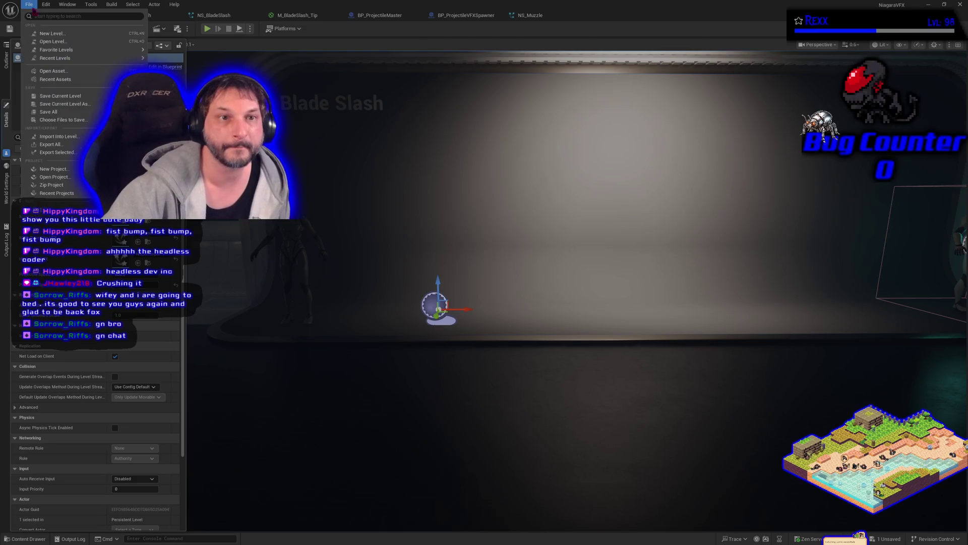
Save all changes, play-test the blade slash in the level, then open NS_BladeSlash.
left_click(49, 112)
left_click(207, 29)
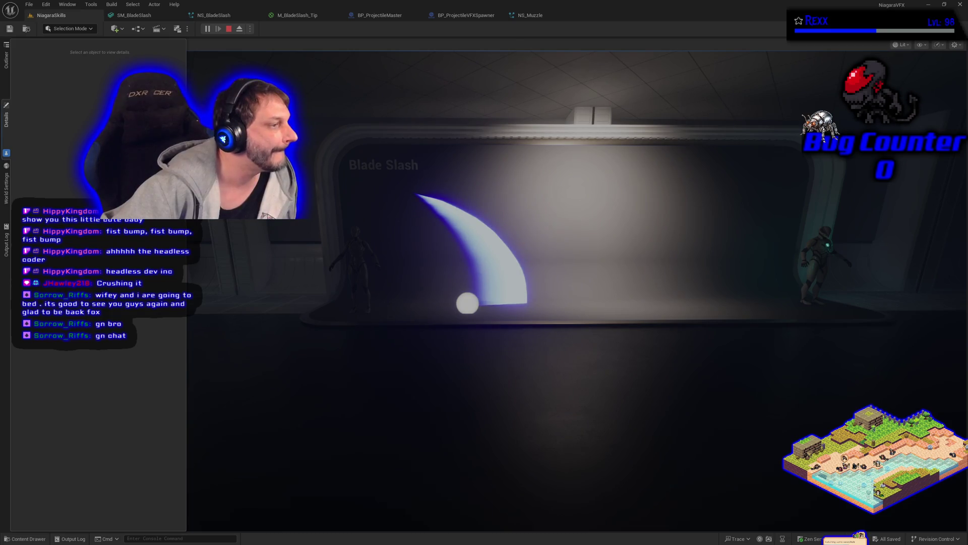
left_click(214, 15)
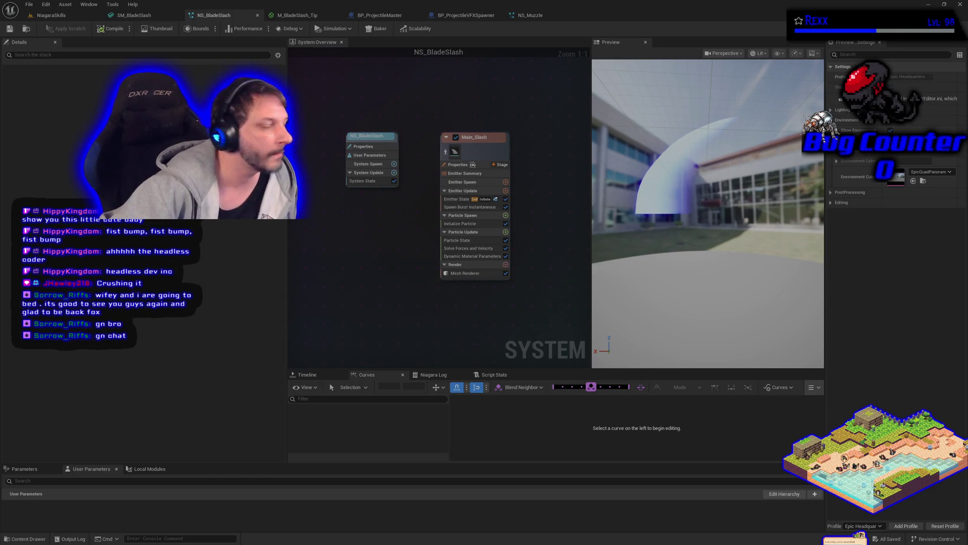
Enable Local Space on the Main_Slash emitter, save NS_BladeSlash and return to the running level.
left_click(470, 164)
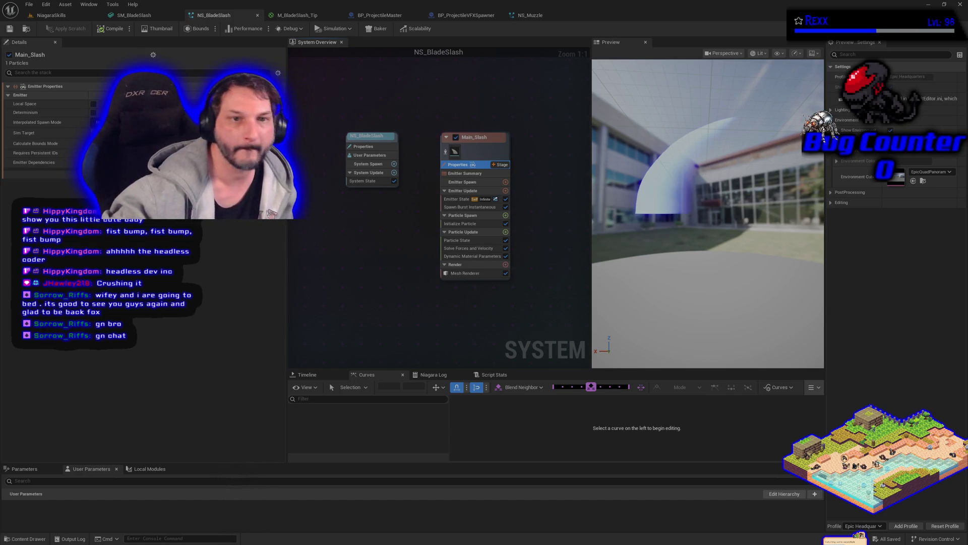
left_click(93, 103)
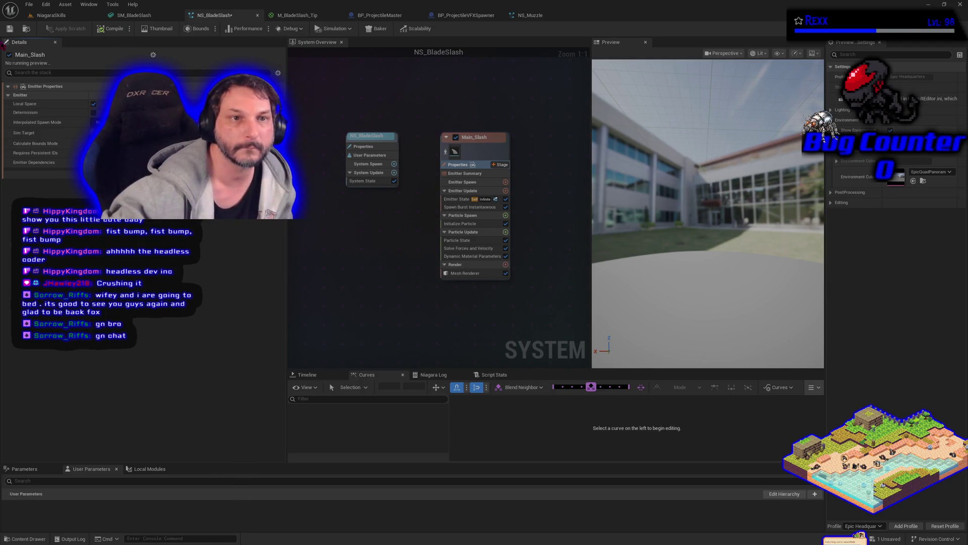
left_click(10, 29)
left_click(64, 16)
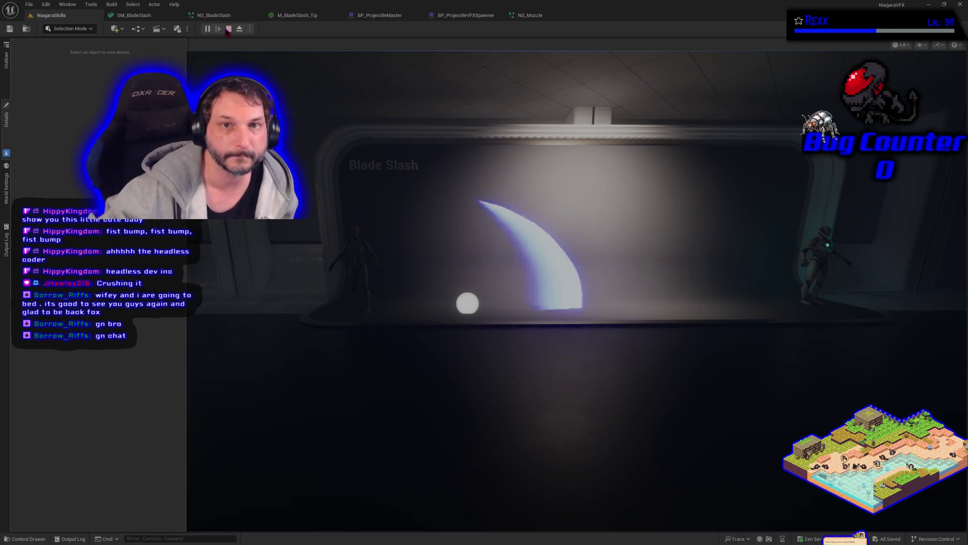
Set ProjectileVFXMovementComp's Projectile Gravity Scale to 0.0 in BP_ProjectileMaster, then compile and save.
key("Escape")
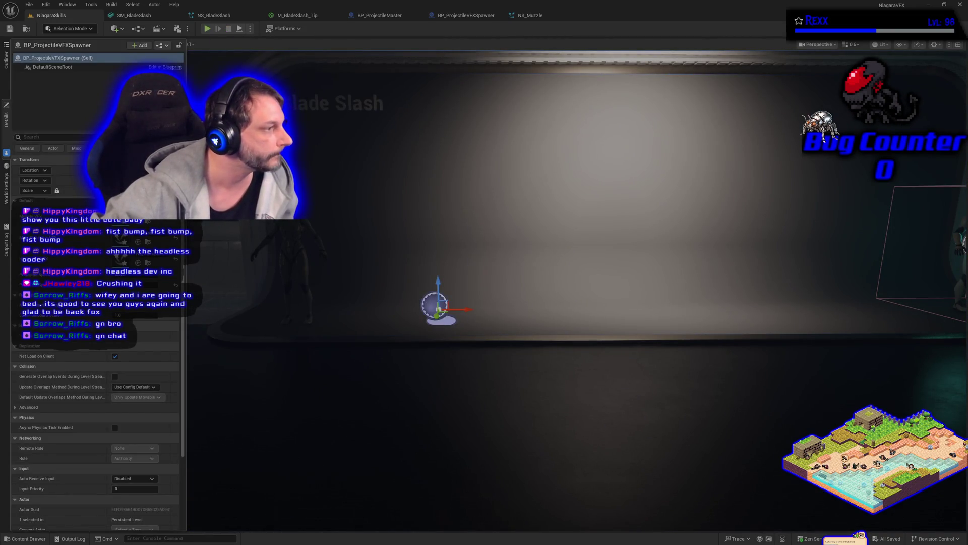
left_click(378, 15)
scroll(382, 273, "down", 4)
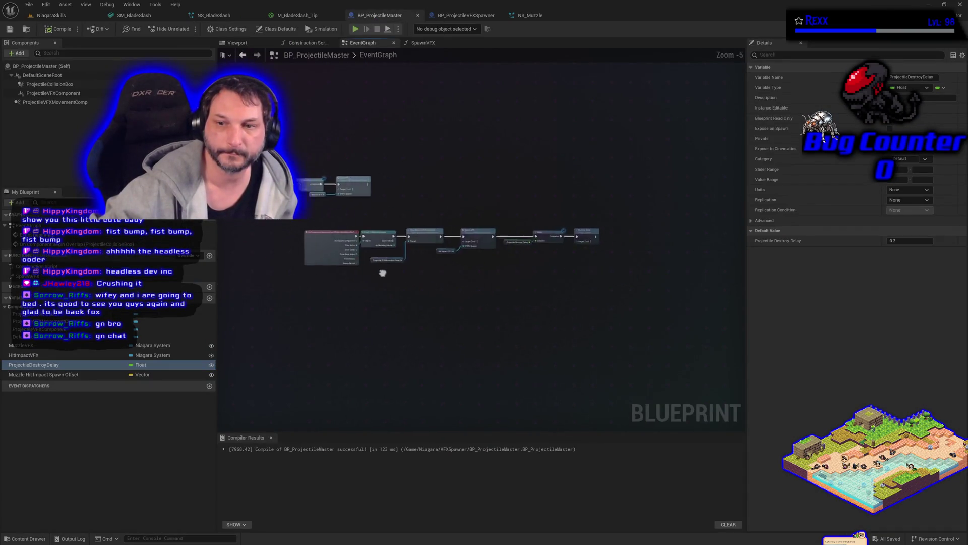
scroll(382, 273, "up", 4)
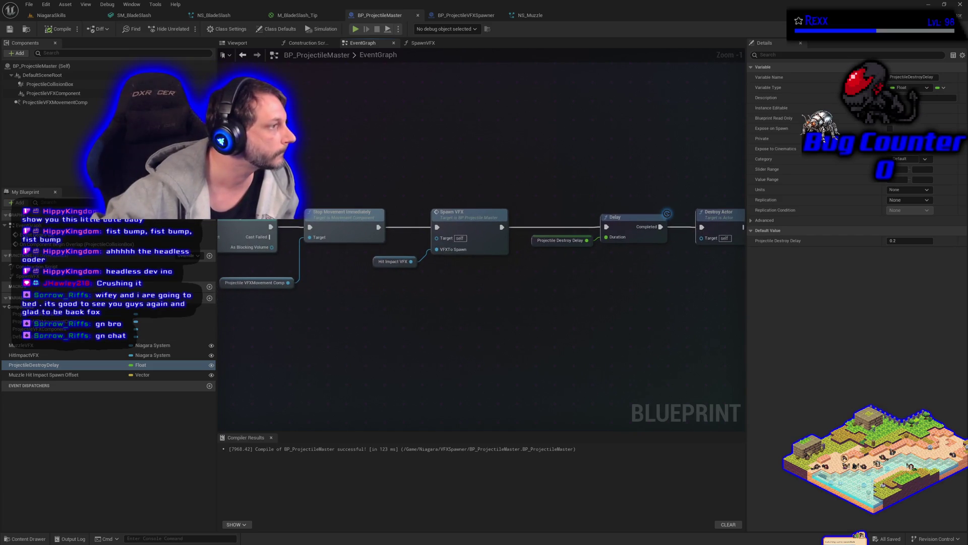
left_click(70, 103)
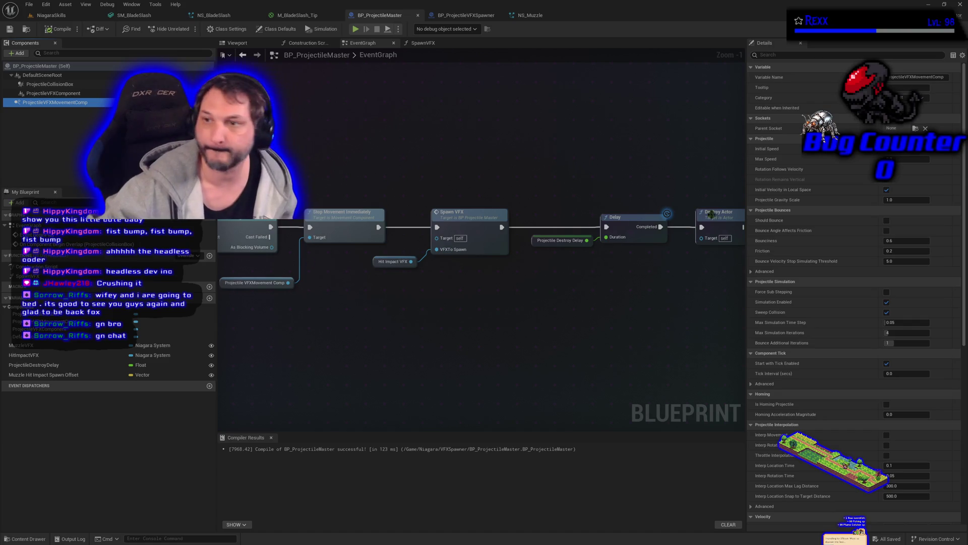
left_click(900, 200)
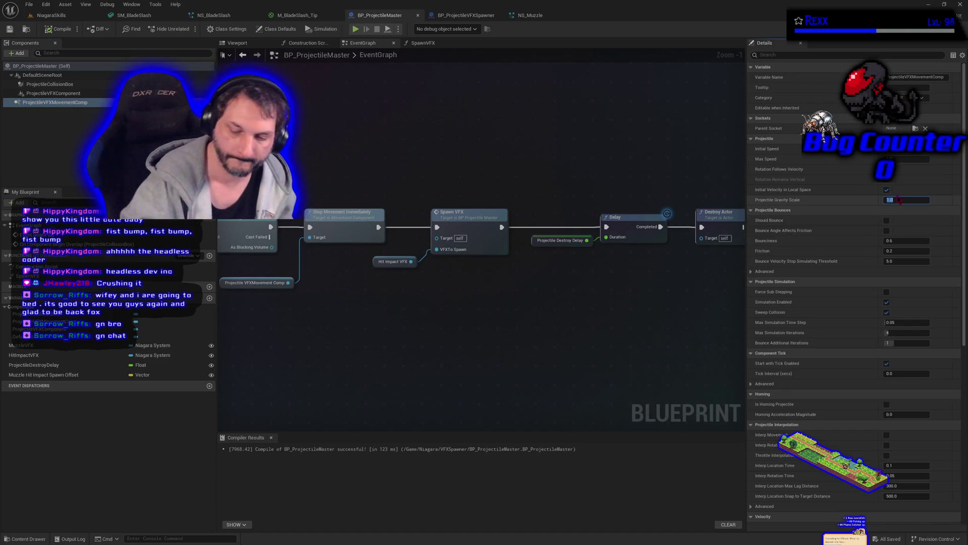
left_click(60, 28)
left_click(28, 4)
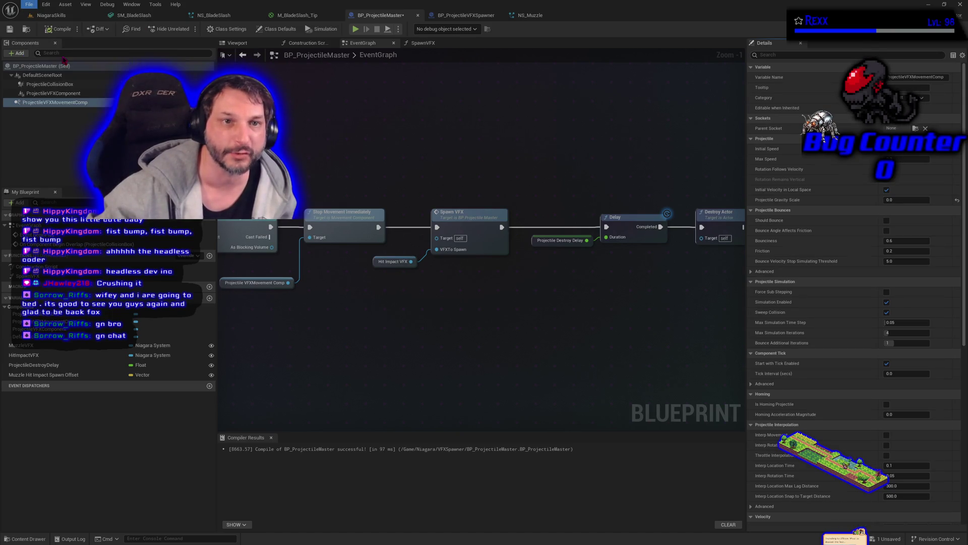
left_click(51, 15)
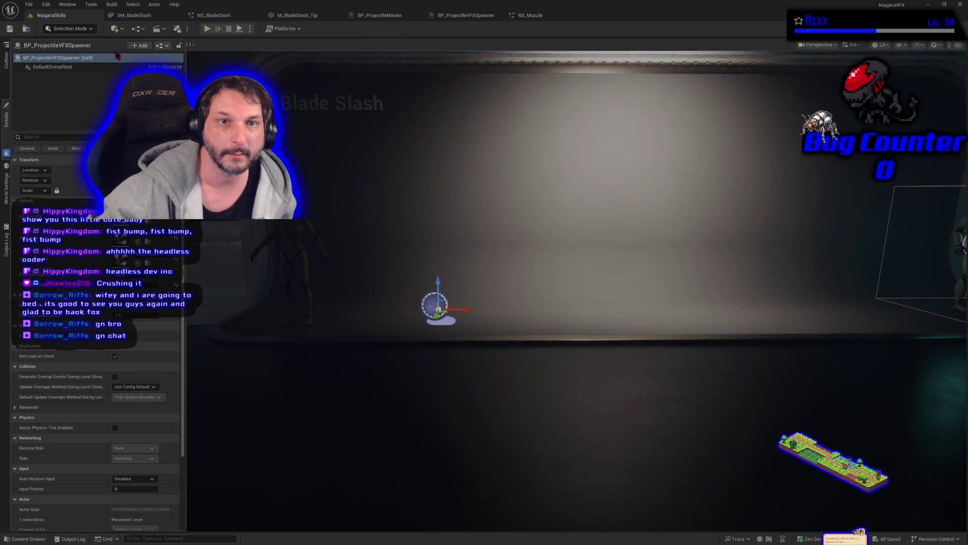
Start Play-in-Editor to watch the blade slash crescents fly across the Blade Slash area.
left_click(207, 29)
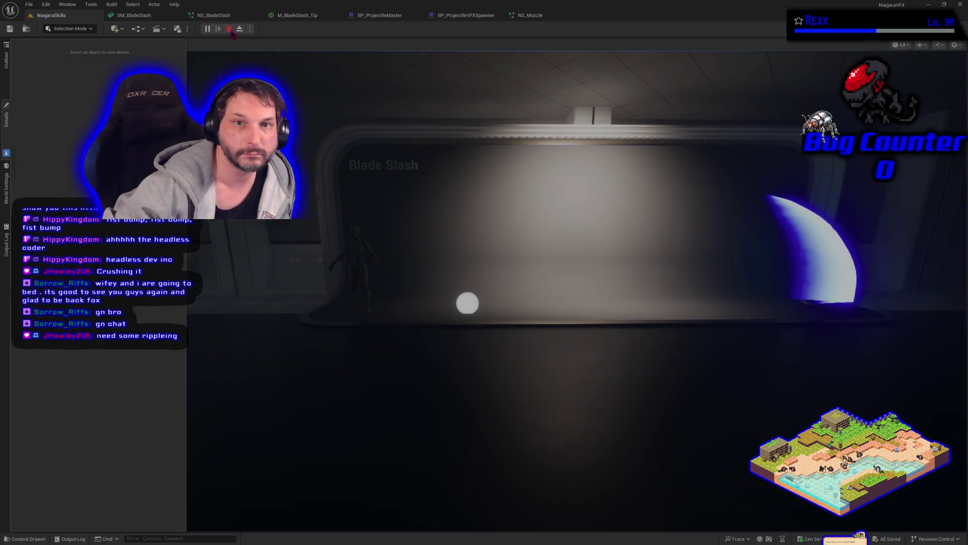
Stop the play test, check BP_ProjectileMaster, and play-test the level once more.
key("Escape")
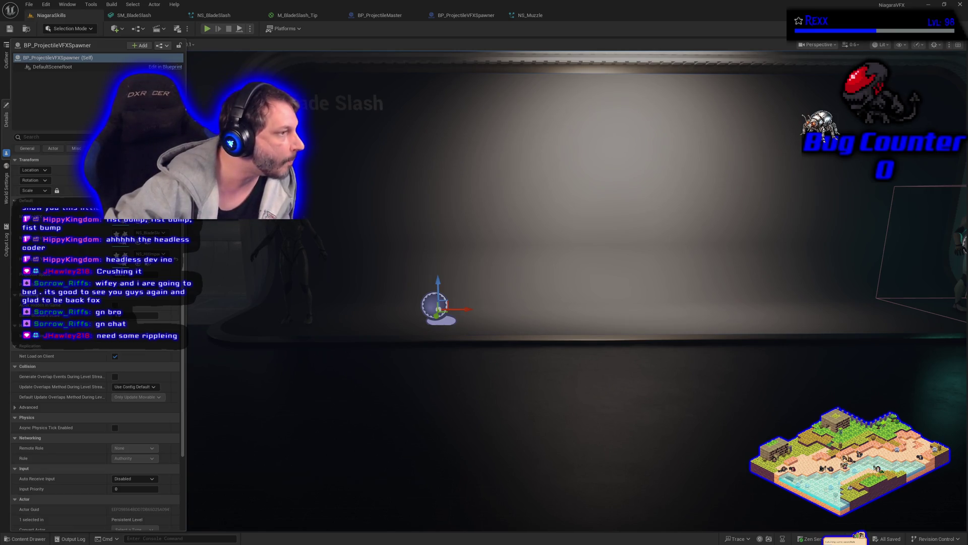
left_click(389, 17)
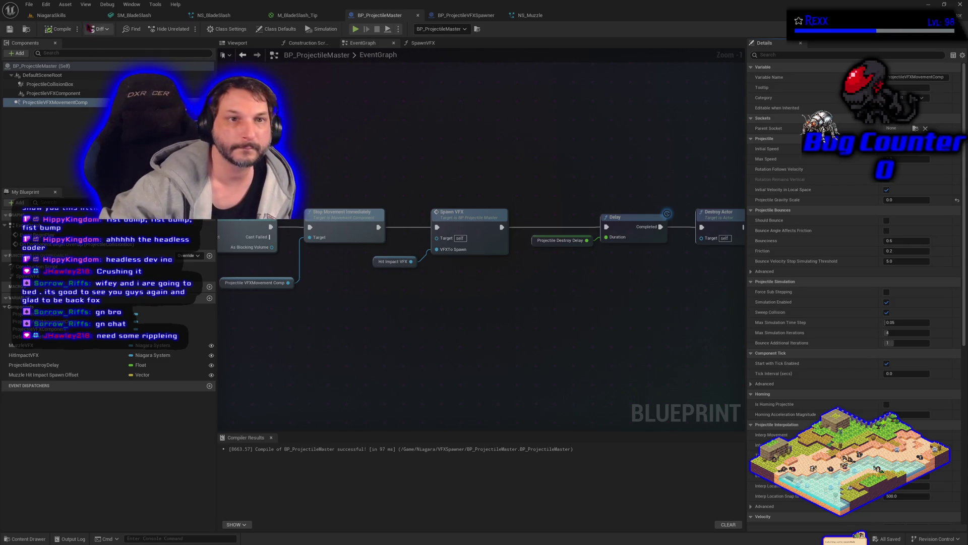
left_click(73, 16)
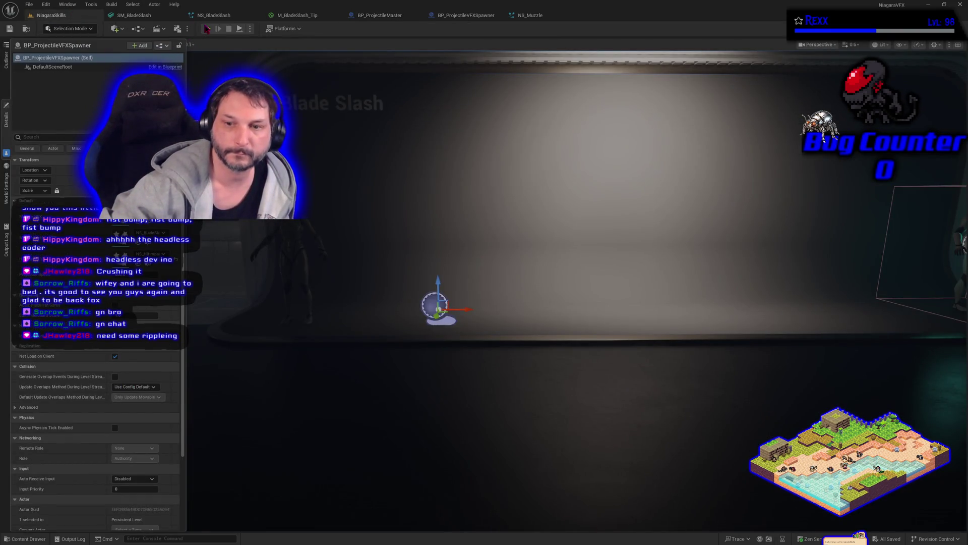
left_click(207, 28)
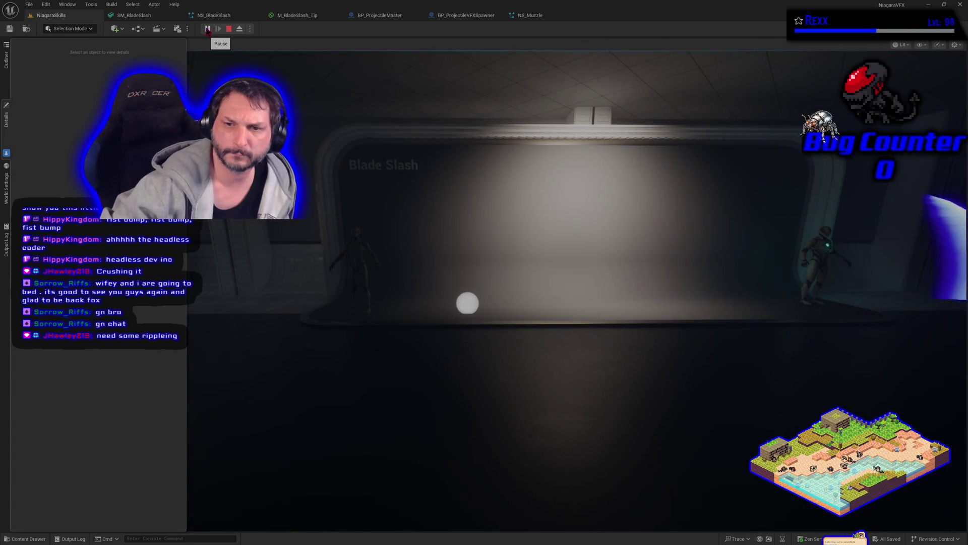
left_click(229, 29)
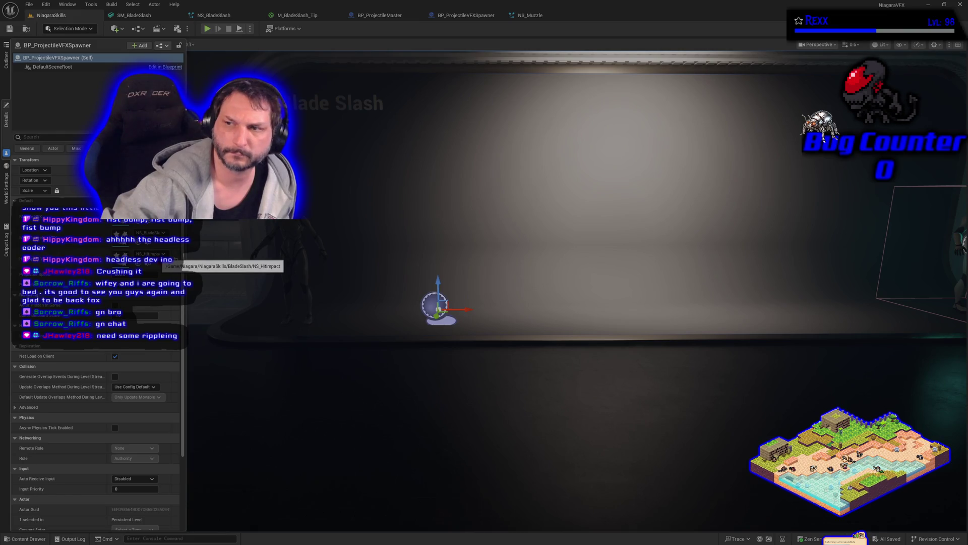
Slide BP_ProjectileVFXSpawner sideways along its axis and play-test the new position.
scroll(505, 366, "down", 3)
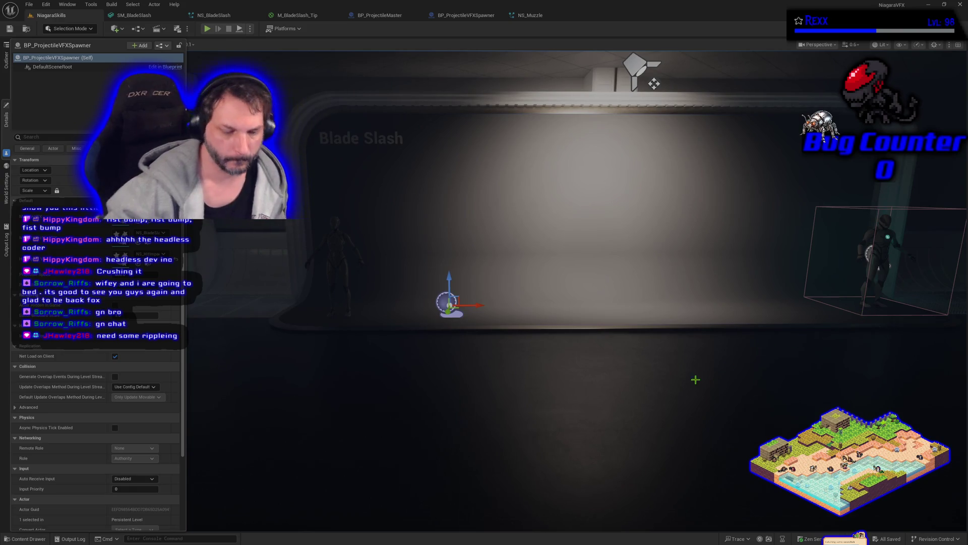
mouse_move(860, 318)
left_mouse_down()
mouse_move(847, 287)
mouse_move(814, 271)
left_mouse_up()
left_click_drag(574, 509, 513, 510)
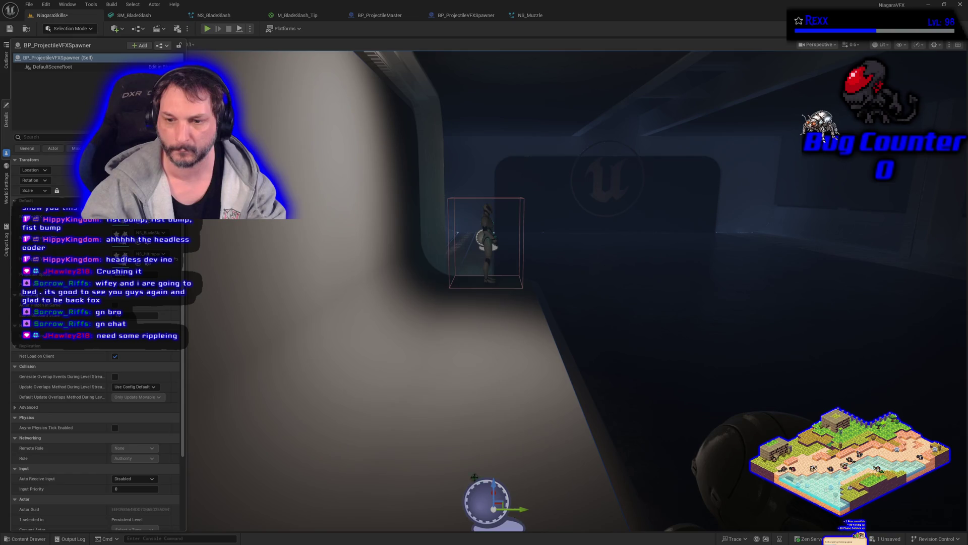
left_click(207, 29)
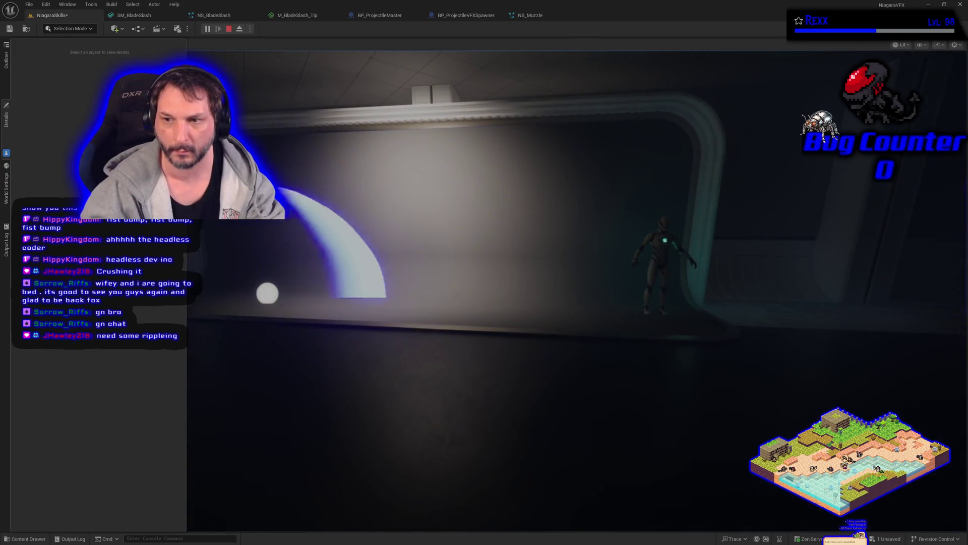
key("Escape")
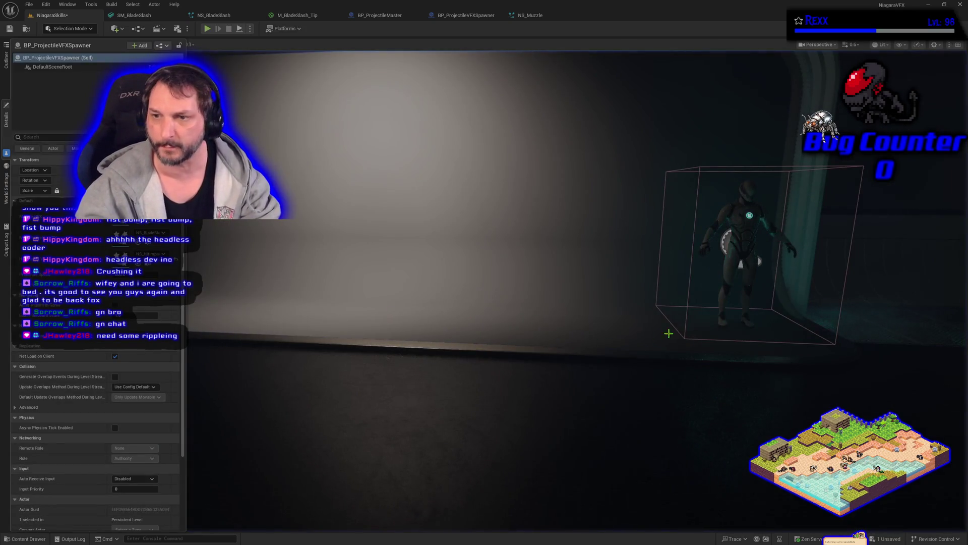
left_click(739, 249)
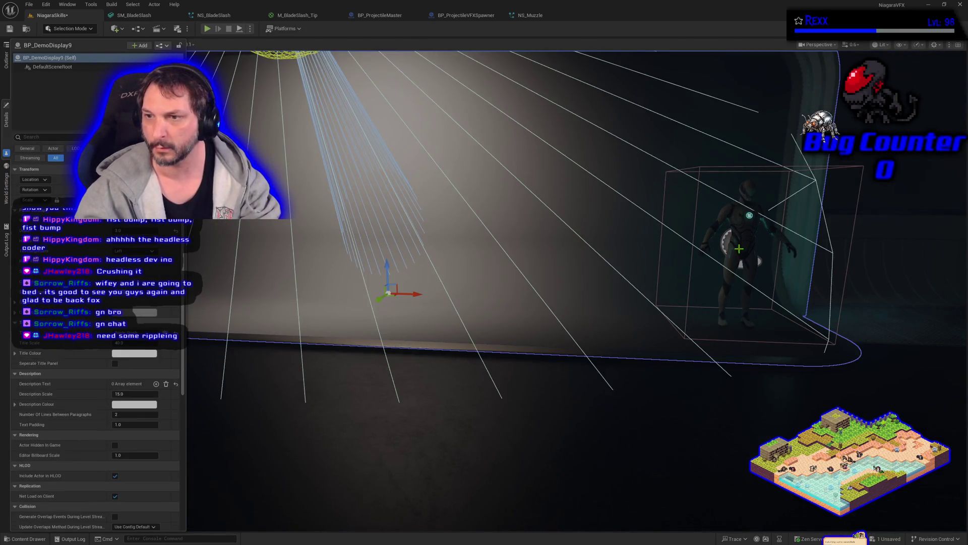
left_click(742, 238)
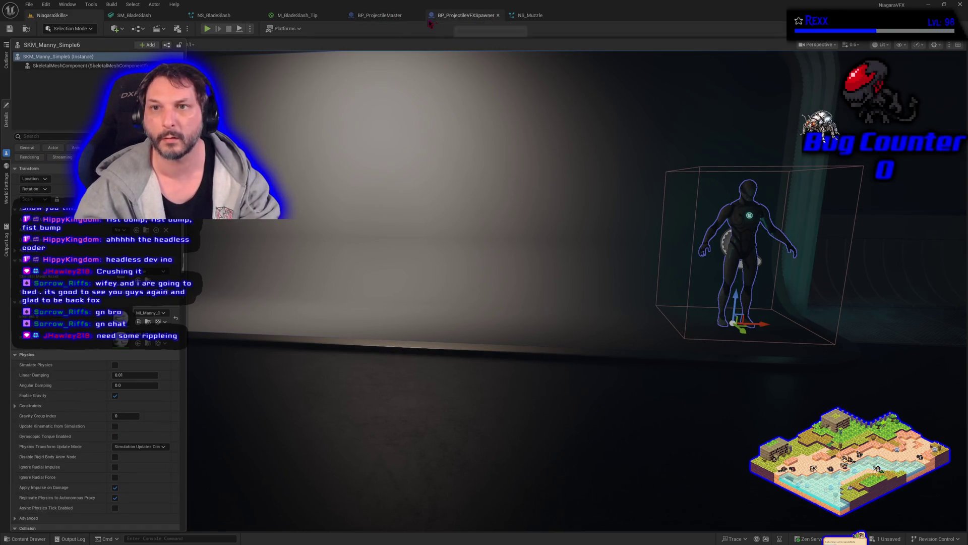
left_click(380, 15)
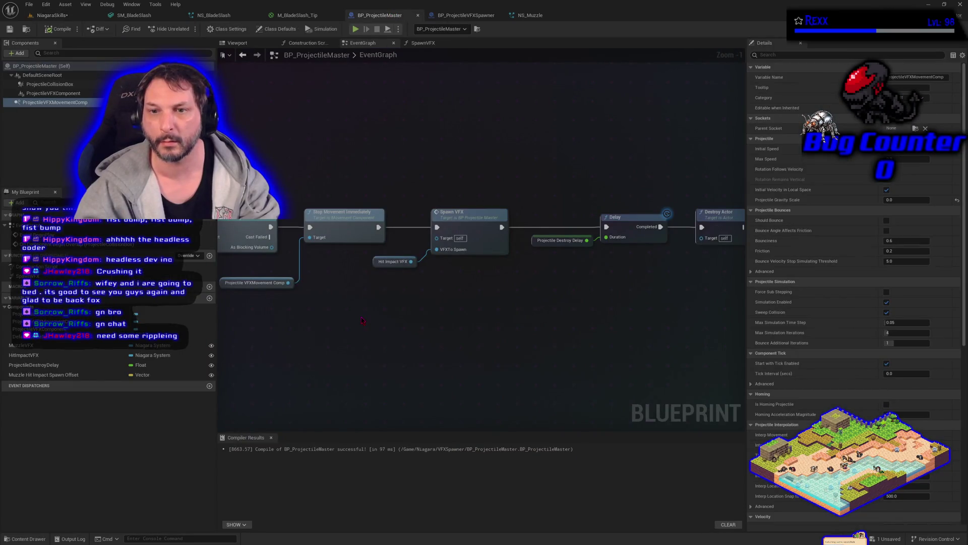
Inspect the HitImpactVFX getter and Begin Overlap node in BP_ProjectileMaster's event graph.
scroll(362, 319, "down", 2)
mouse_move(362, 319)
left_mouse_down()
mouse_move(459, 317)
mouse_move(341, 315)
left_mouse_up()
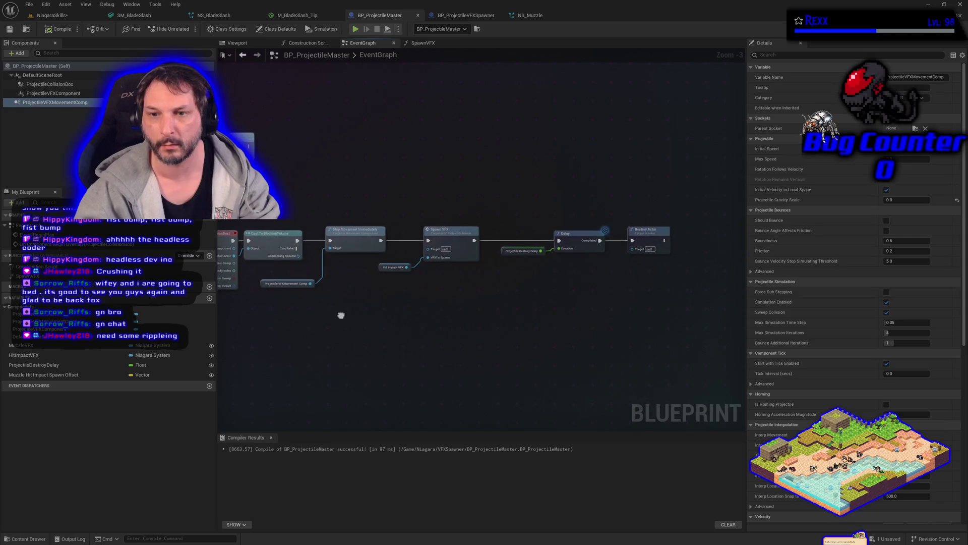
left_click(387, 267)
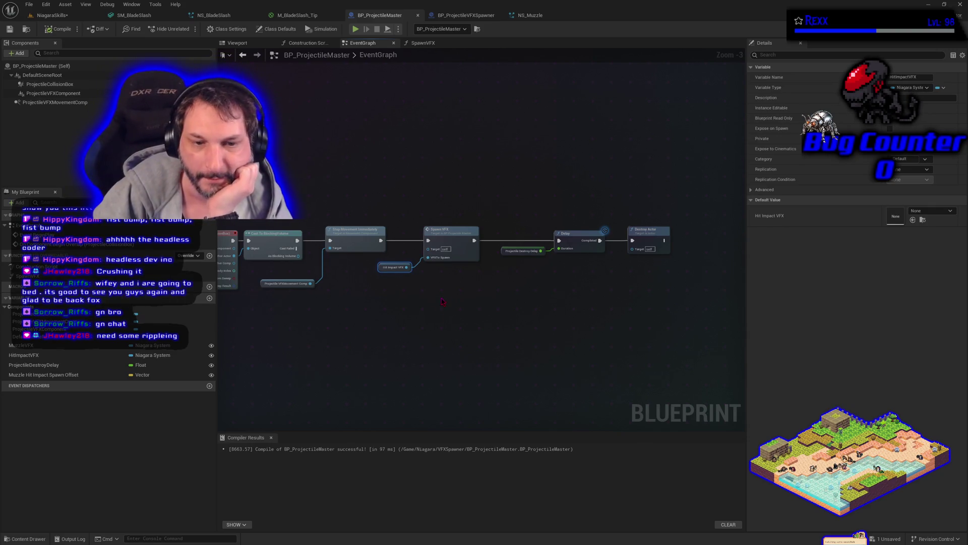
mouse_move(479, 298)
left_mouse_down()
mouse_move(391, 335)
mouse_move(501, 316)
mouse_move(424, 314)
left_mouse_up()
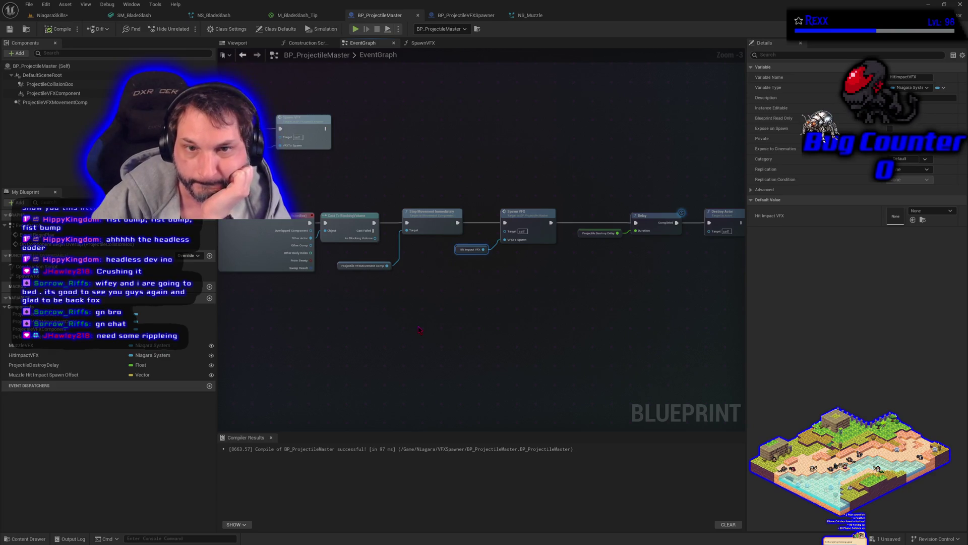
Switch to BP_ProjectileVFXSpawner and frame its EventGraph comment groups.
left_click(462, 11)
scroll(522, 337, "down", 1)
left_click_drag(522, 337, 458, 286)
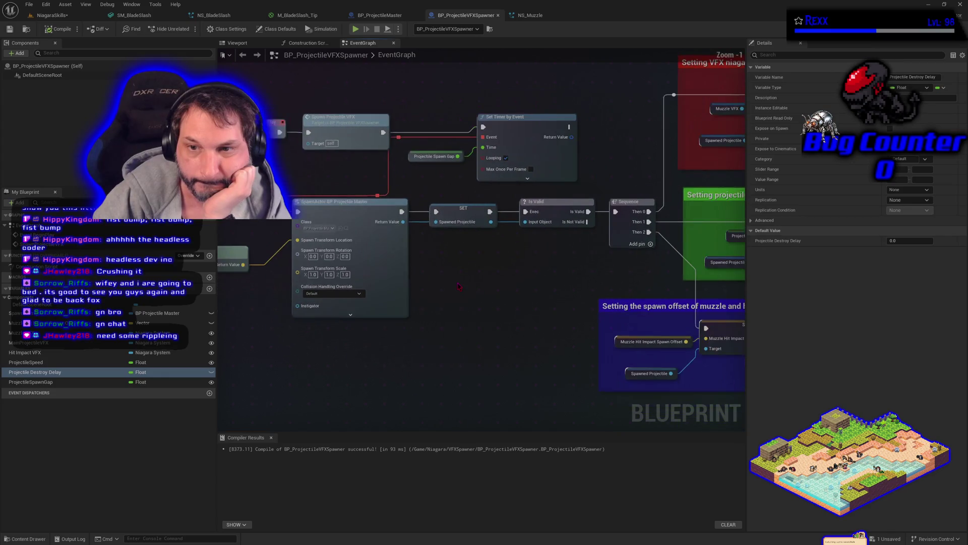
Inspect the ProjectileSpawnGap, ProjectileSpeed and Projectile Destroy Delay variables in the spawner graph.
left_click_drag(522, 321, 421, 275)
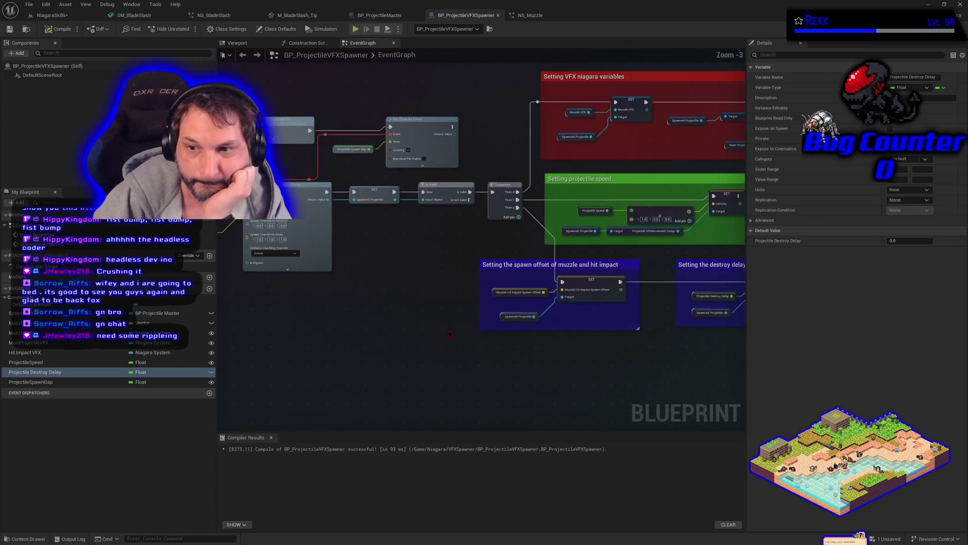
scroll(536, 389, "down", 1)
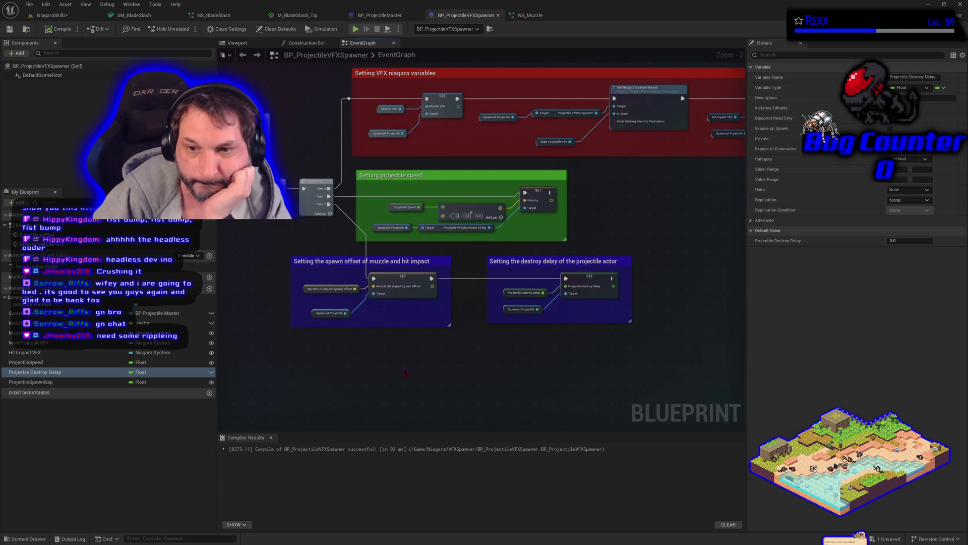
scroll(404, 372, "up", 3)
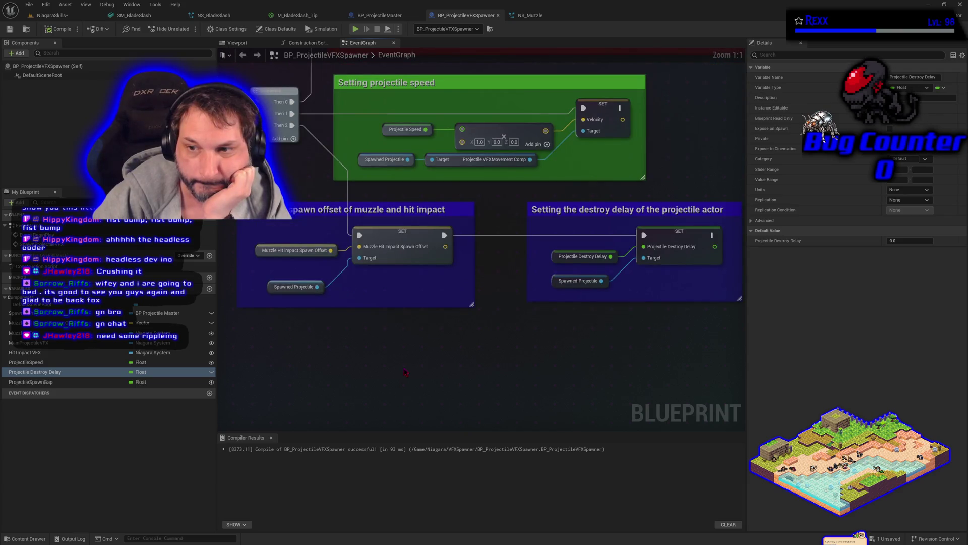
left_click(555, 256)
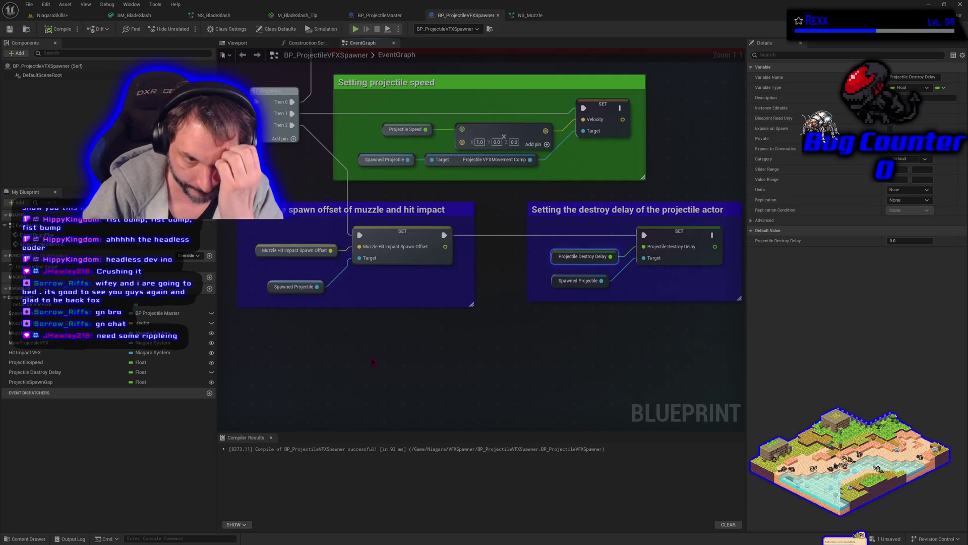
left_click(58, 383)
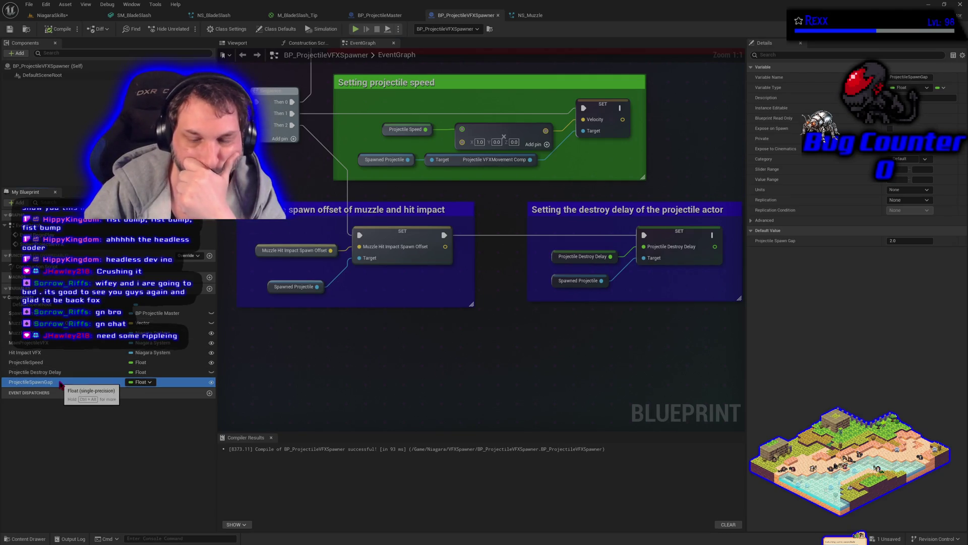
left_click(54, 363)
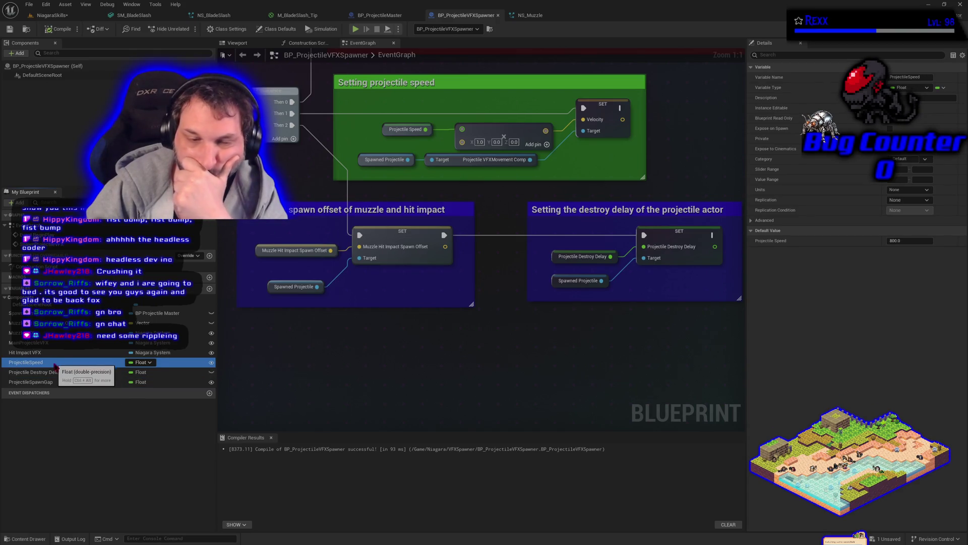
left_click(56, 372)
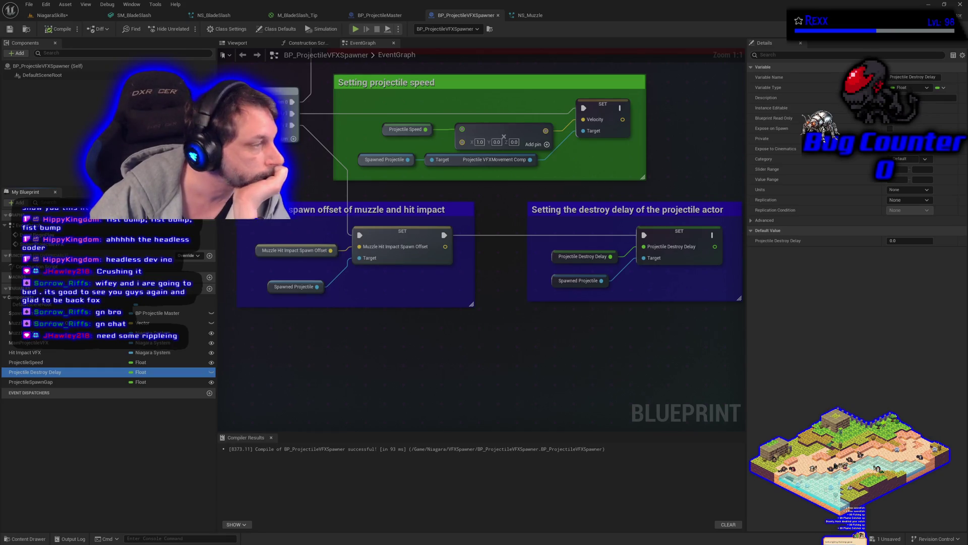
Set Projectile Destroy Delay's default value to 1.0 and compile the spawner blueprint.
left_click(903, 240)
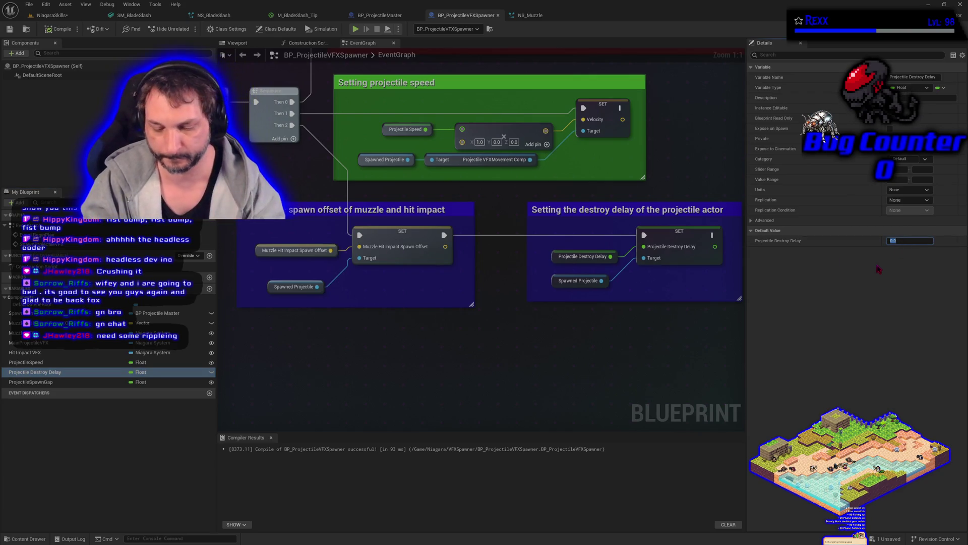
type("1")
key("Return")
left_click(61, 29)
left_click(10, 29)
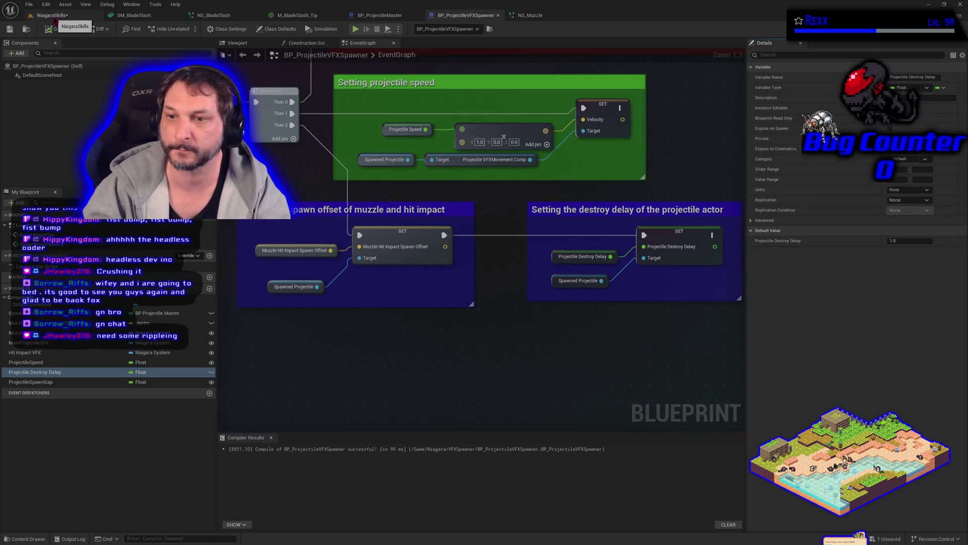
Play-test the blade slash in the NiagaraSkills level and stop it.
left_click(54, 19)
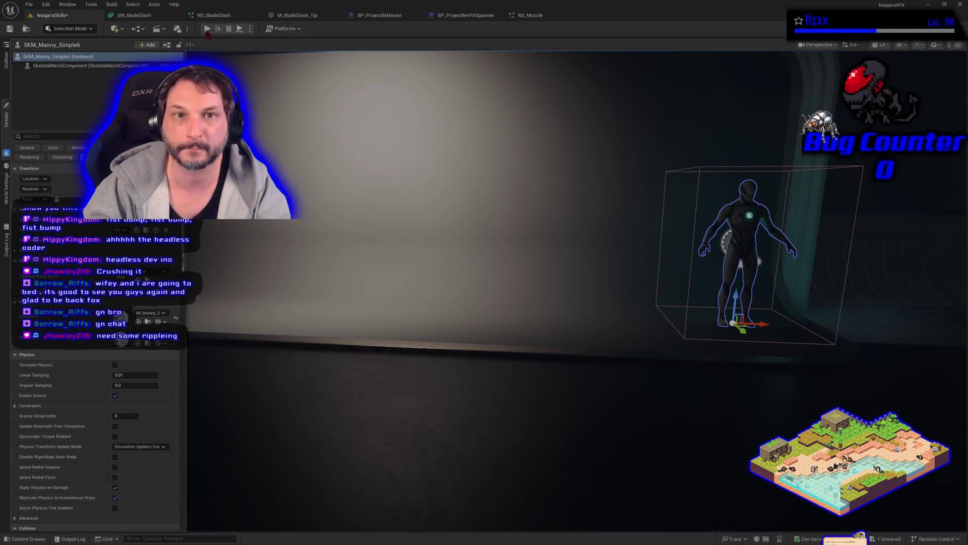
left_click(207, 30)
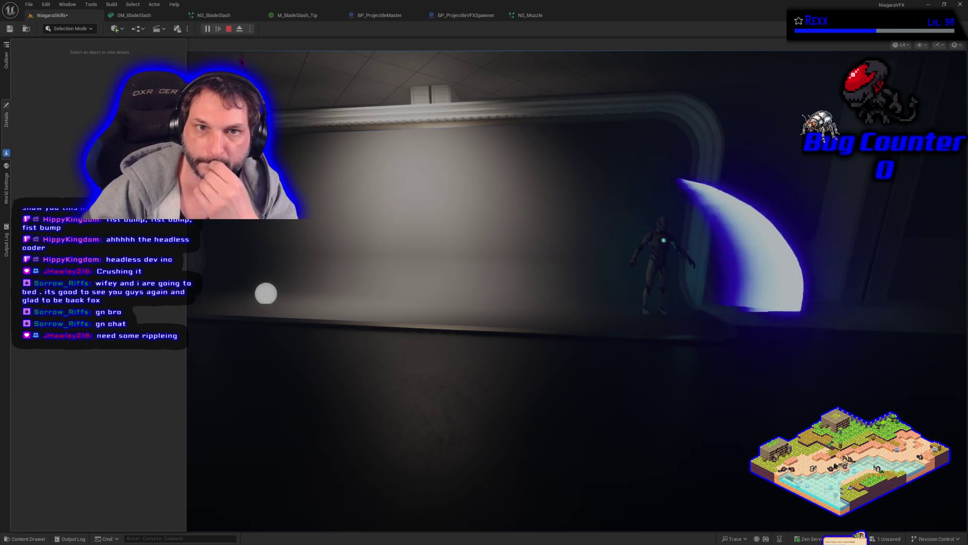
left_click(229, 29)
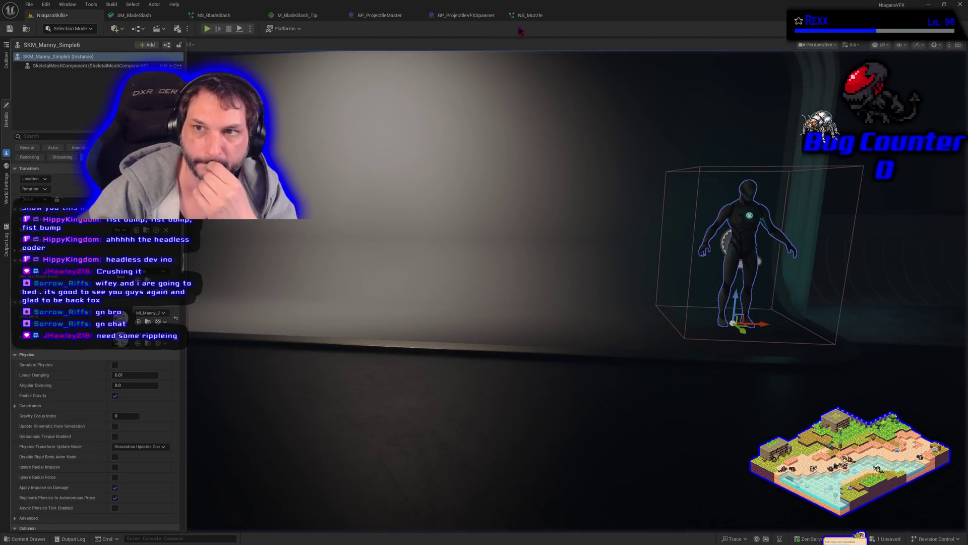
left_click(526, 20)
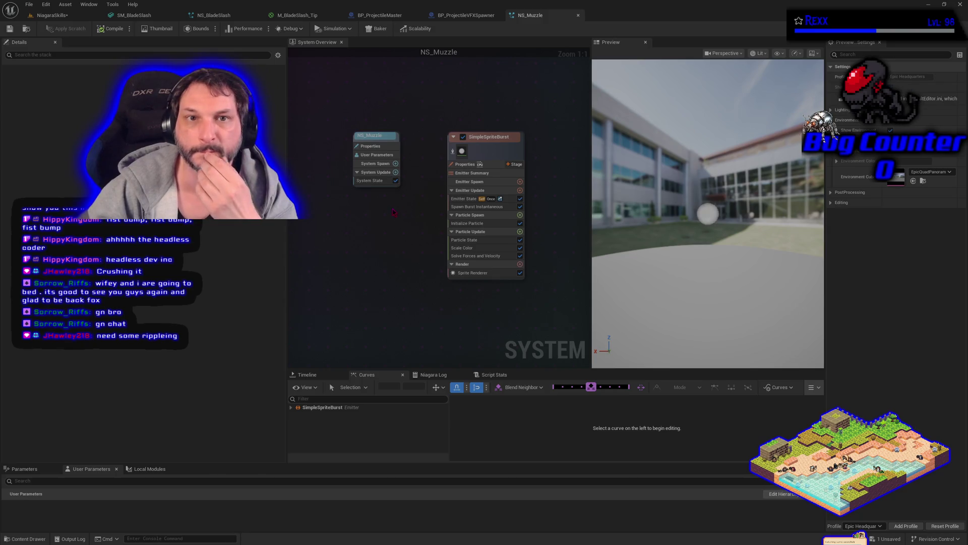
Set NS_HitImpact's Initialize Particle Color to green.
left_click(31, 539)
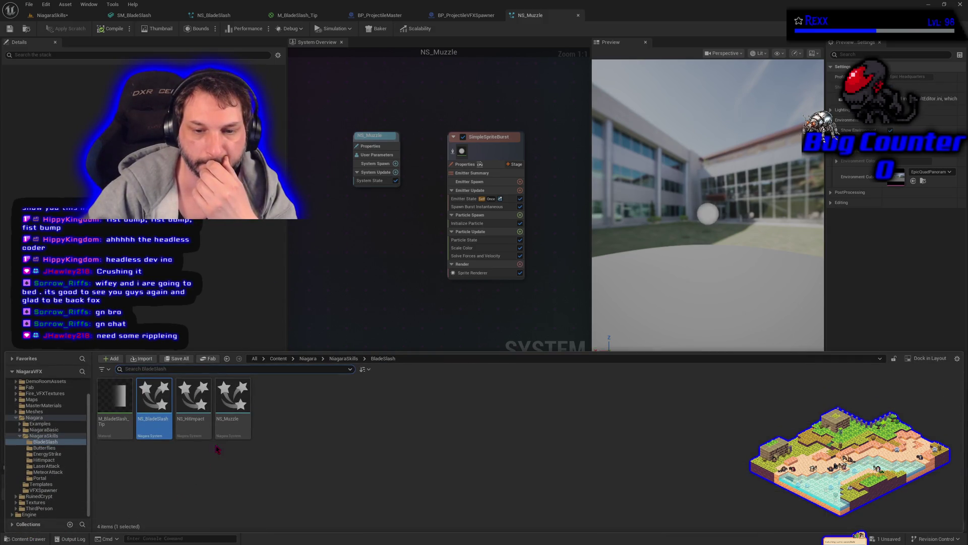
left_click(195, 428)
double_click(195, 428)
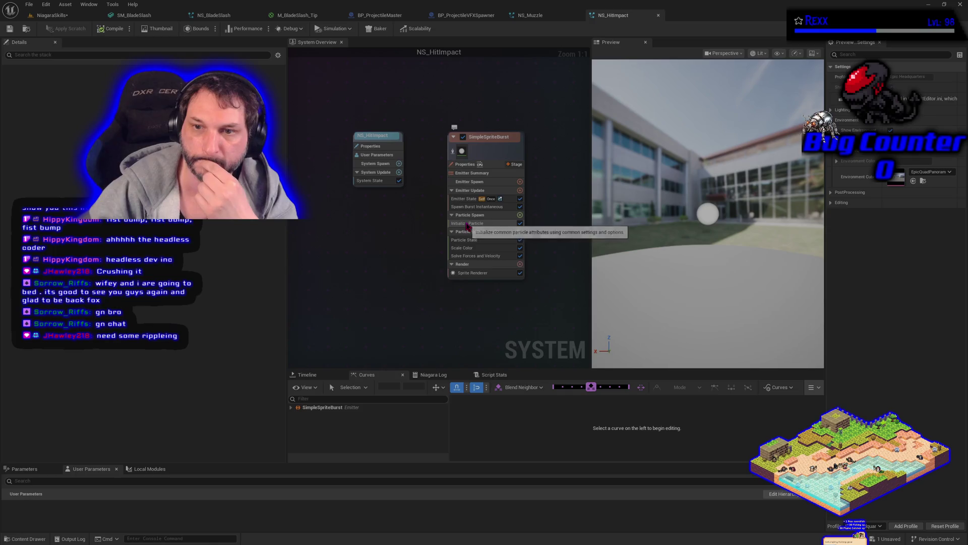
left_click(466, 223)
left_click(181, 149)
left_click(167, 239)
left_click(250, 342)
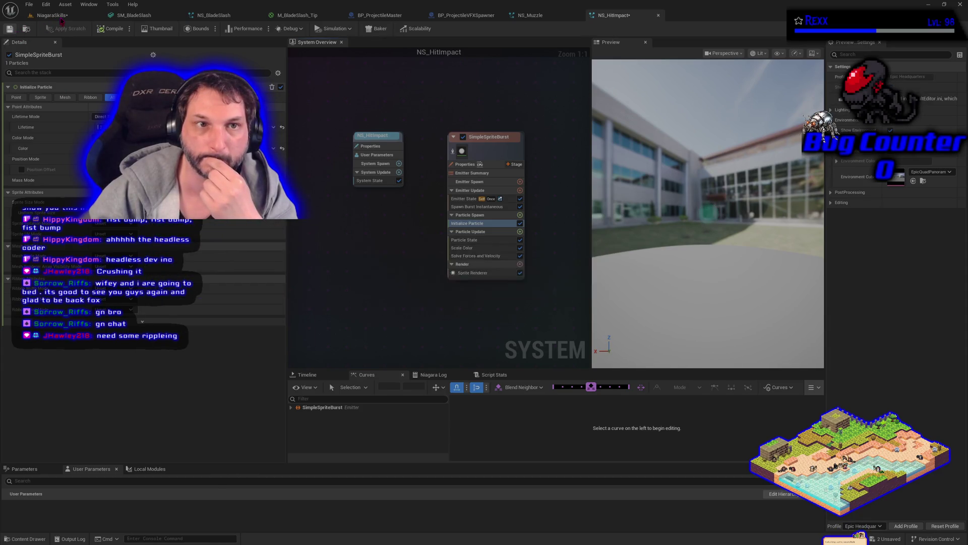
Play-test the level with the green hit impact, then view NS_Muzzle.
left_click(50, 16)
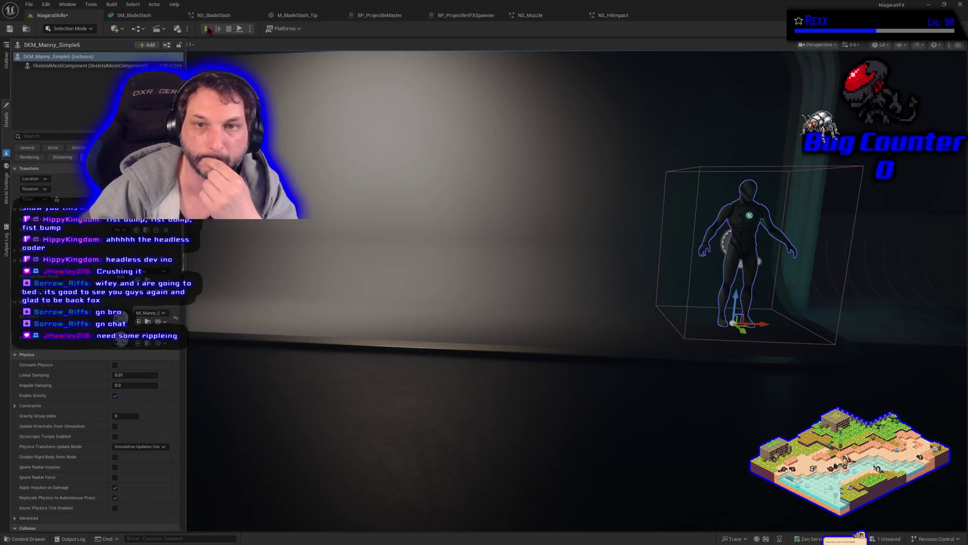
left_click(206, 28)
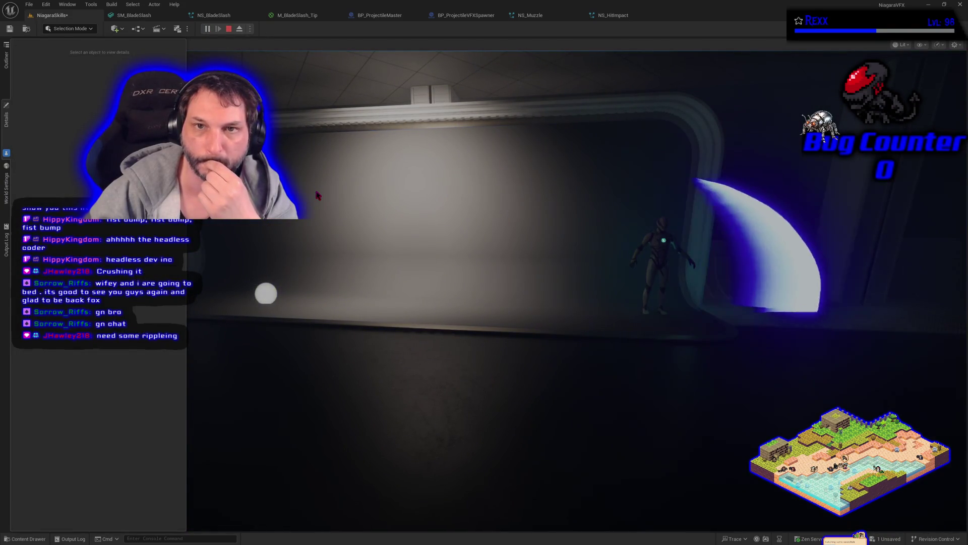
left_click(228, 29)
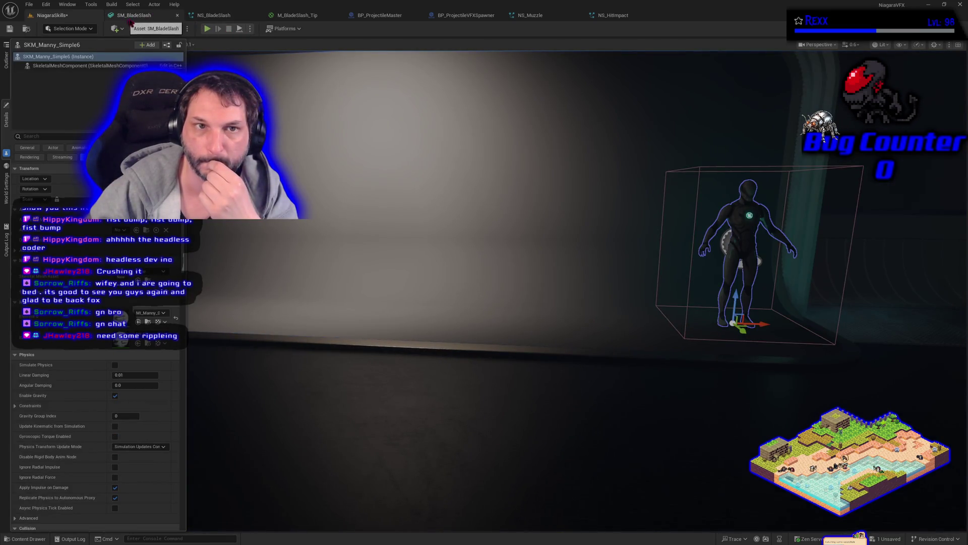
left_click(612, 19)
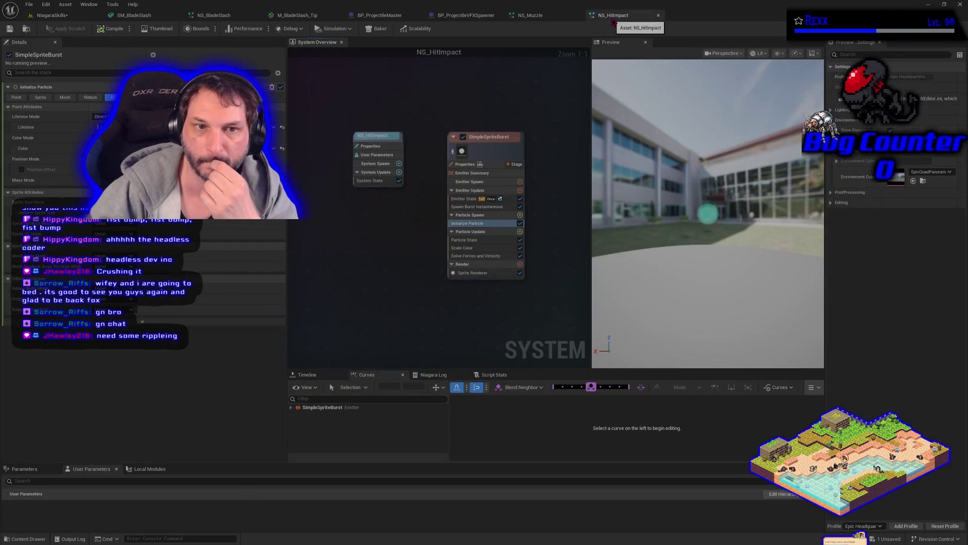
left_click(530, 16)
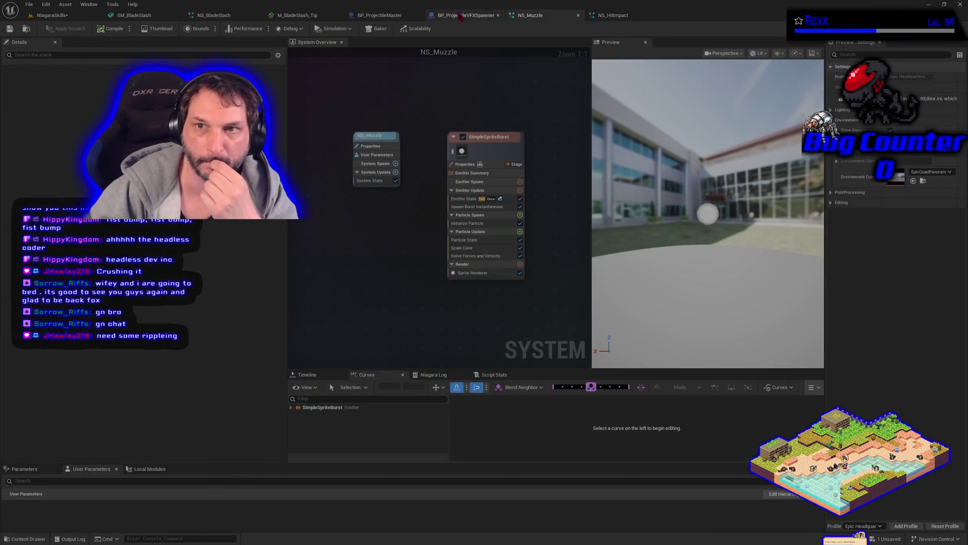
Nudge the Muzzle Hit Impact Spawn Offset getter slightly left in the spawner's EventGraph and compile.
left_click(466, 15)
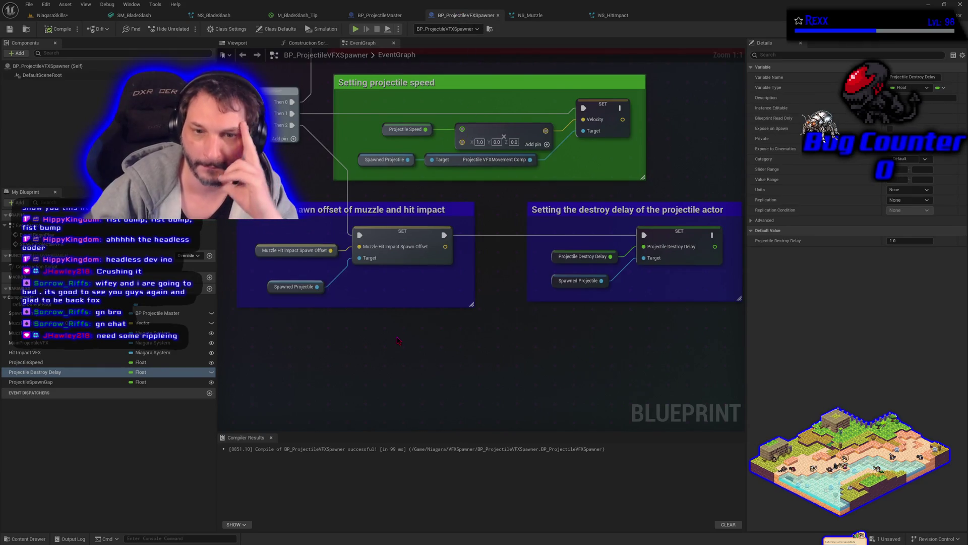
left_click_drag(307, 277, 351, 287)
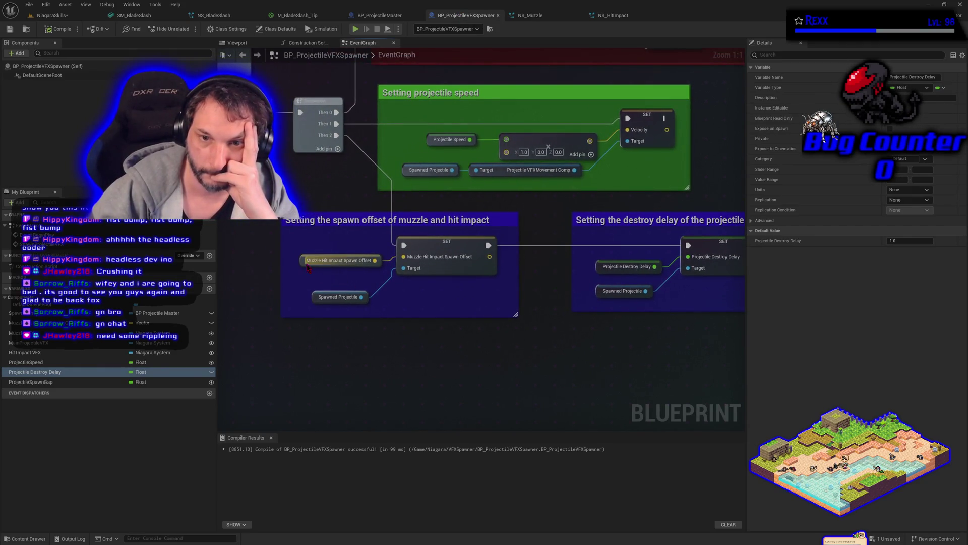
left_click(339, 260)
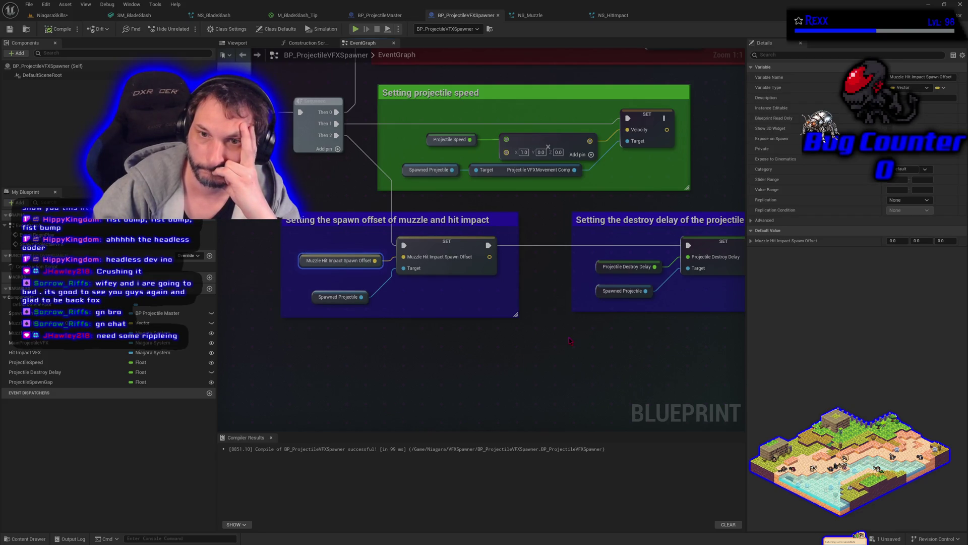
scroll(570, 341, "down", 2)
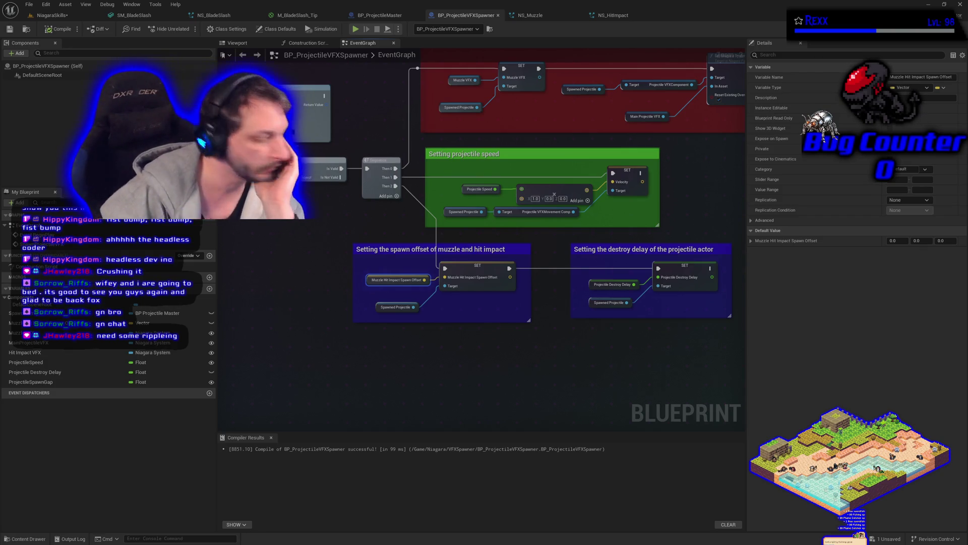
left_click_drag(398, 279, 389, 279)
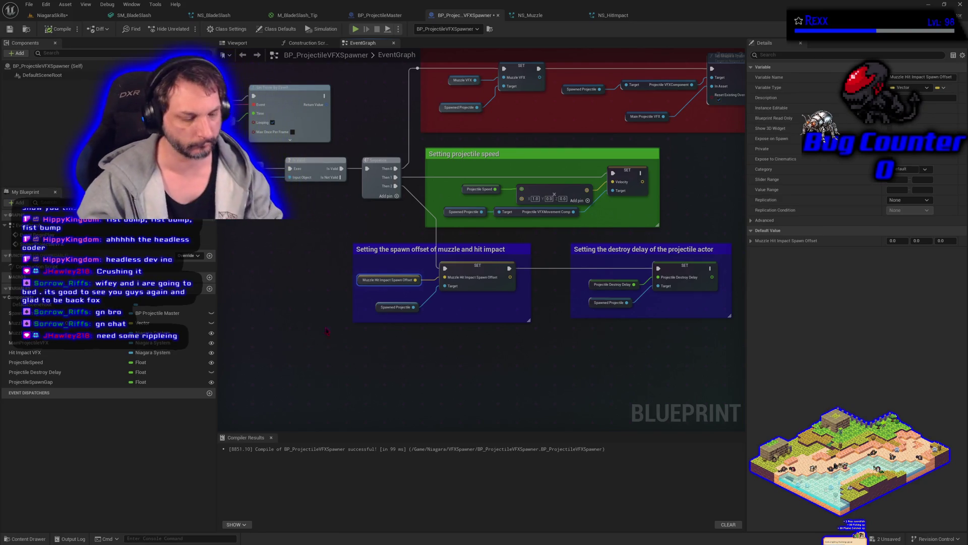
left_click(58, 29)
Play-test the blade slash in the NiagaraSkills level.
left_click(53, 15)
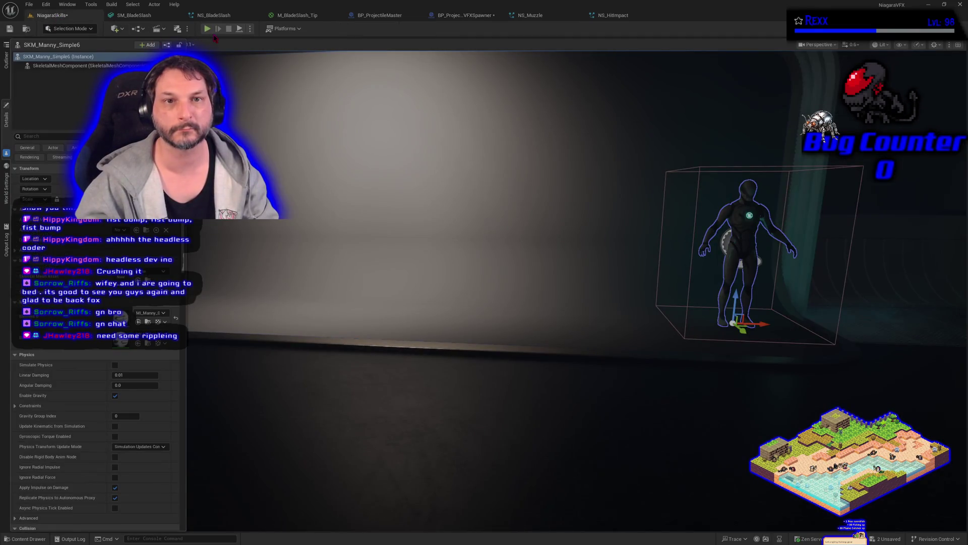
left_click(205, 32)
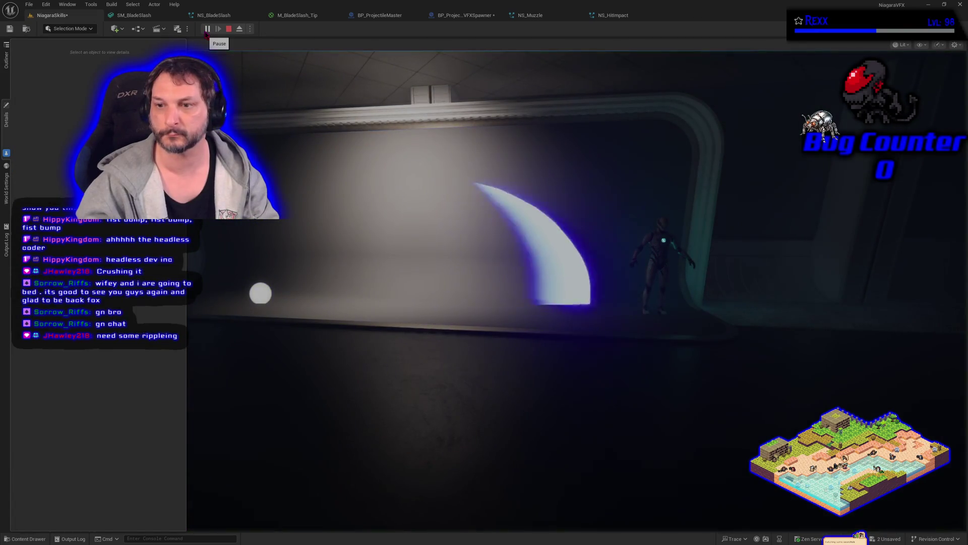
key("Escape")
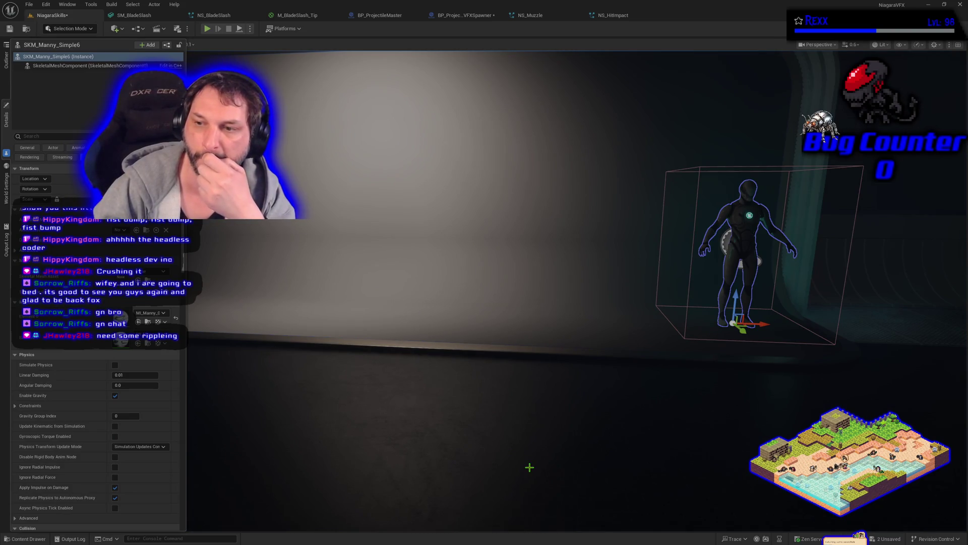
Review the Niagara and mesh assets, then wire Sequence Then 2 into the SET Muzzle Hit Impact Spawn Offset node.
left_click(627, 19)
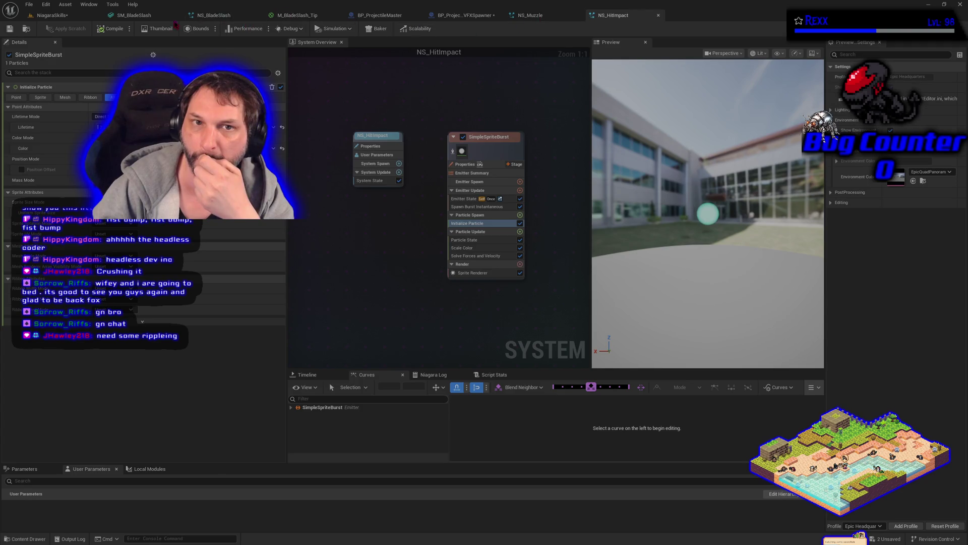
left_click(127, 20)
left_click(210, 19)
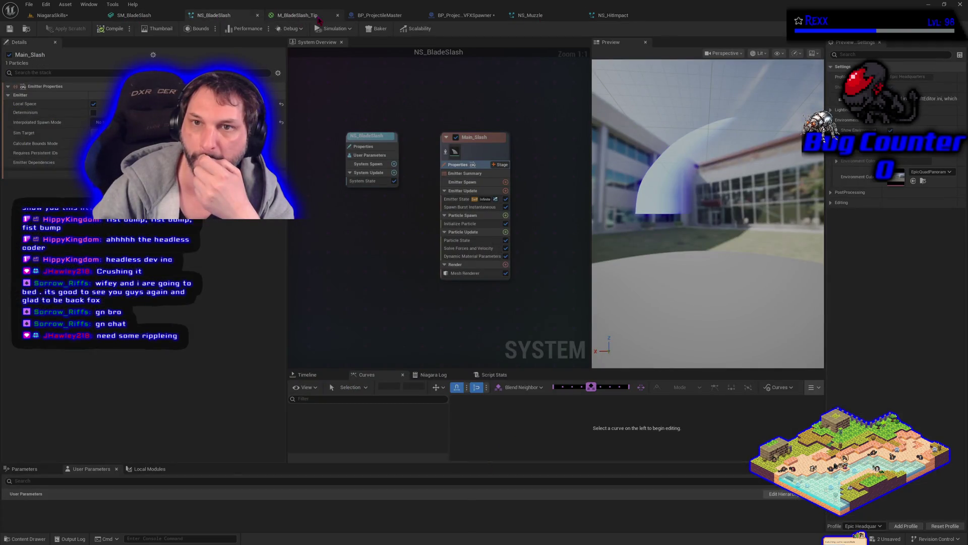
left_click(454, 20)
mouse_move(399, 187)
left_mouse_down()
mouse_move(421, 206)
mouse_move(441, 254)
mouse_move(431, 277)
left_mouse_up()
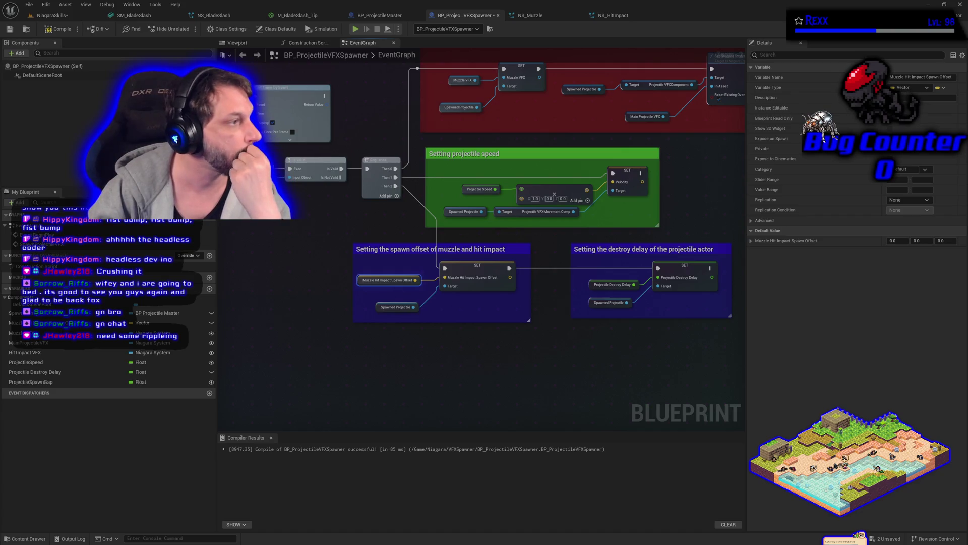
Compile and save BP_ProjectileVFXSpawner, then inspect its Spawn Projectile VFX node.
left_click(58, 29)
left_click(10, 29)
left_click(590, 285)
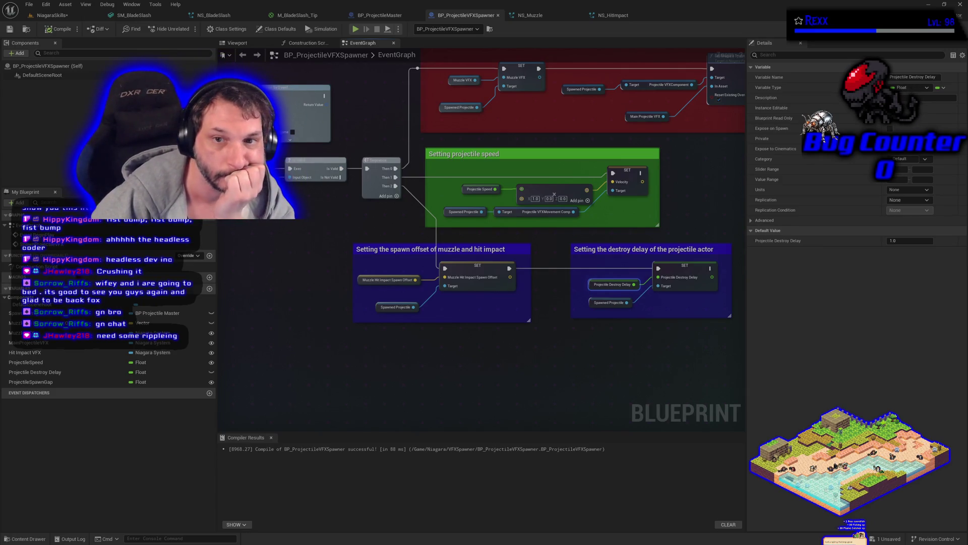
left_click_drag(255, 252, 451, 310)
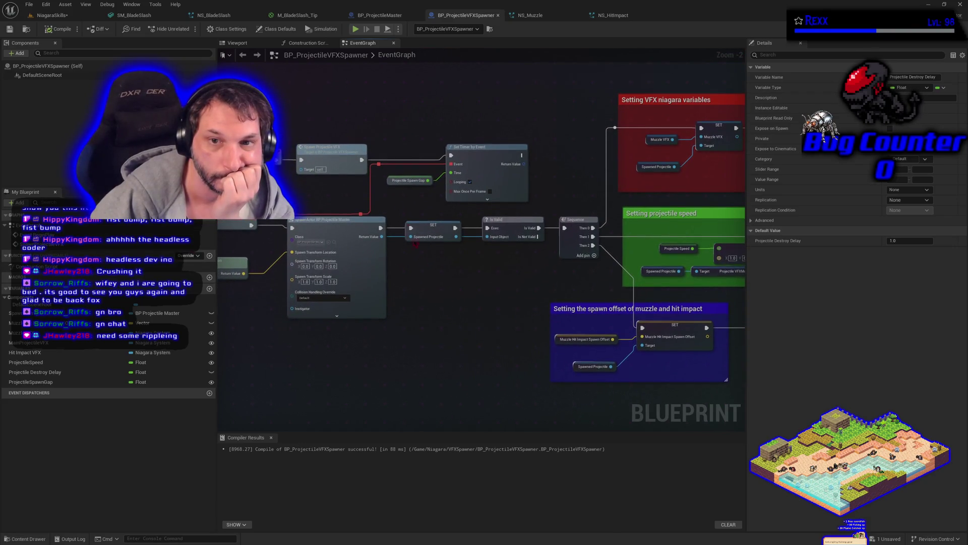
left_click(343, 153)
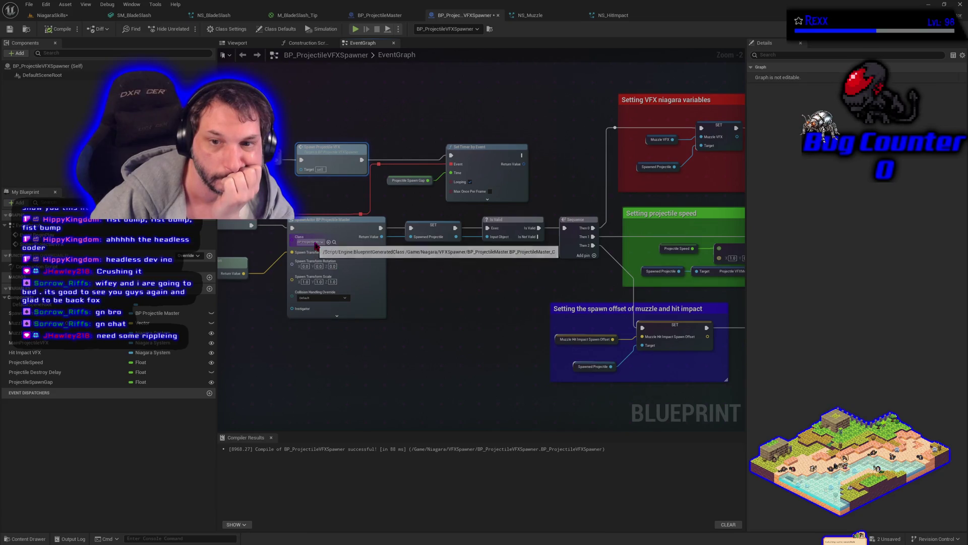
Set Muzzle Hit Impact Spawn Offset's default X value to 100.
left_click_drag(332, 339, 397, 347)
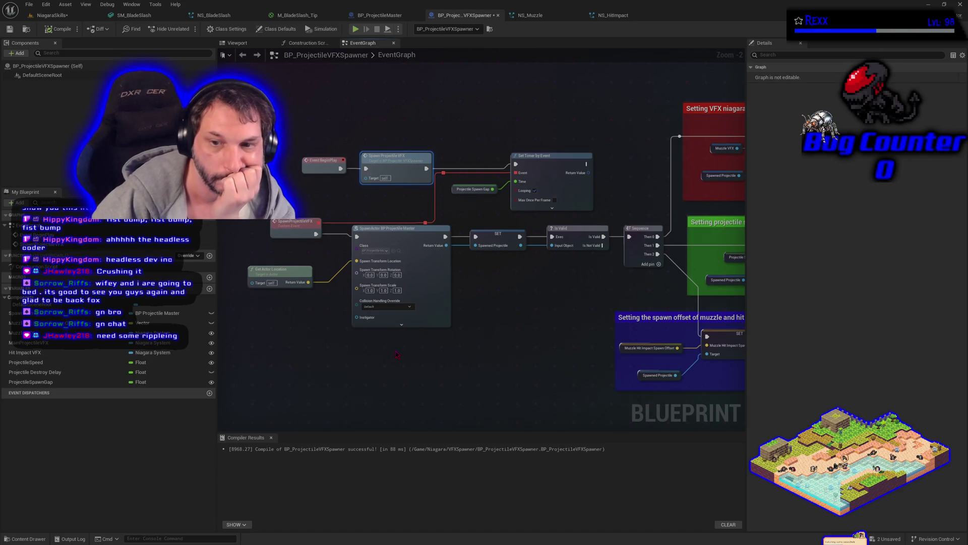
mouse_move(495, 362)
left_mouse_down()
mouse_move(378, 339)
mouse_move(310, 274)
left_mouse_up()
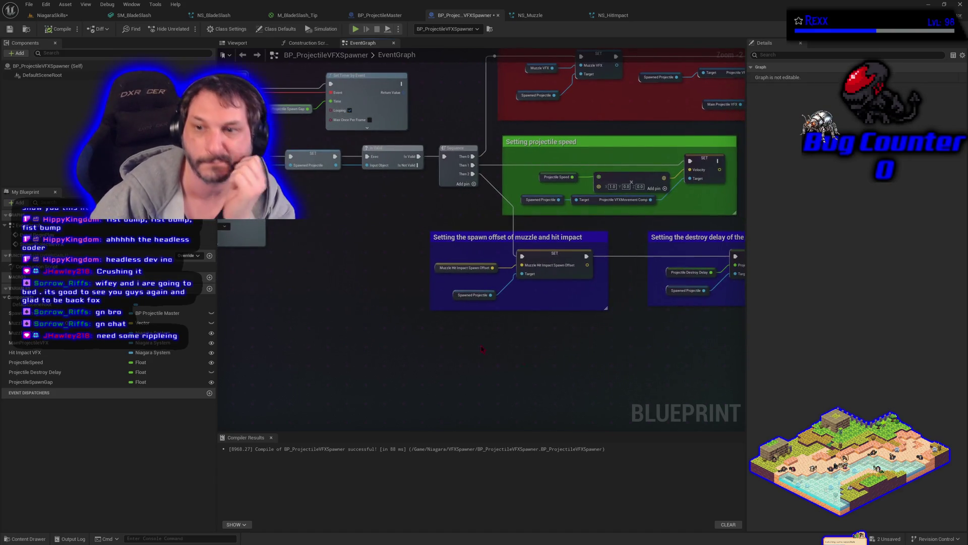
left_click(437, 268)
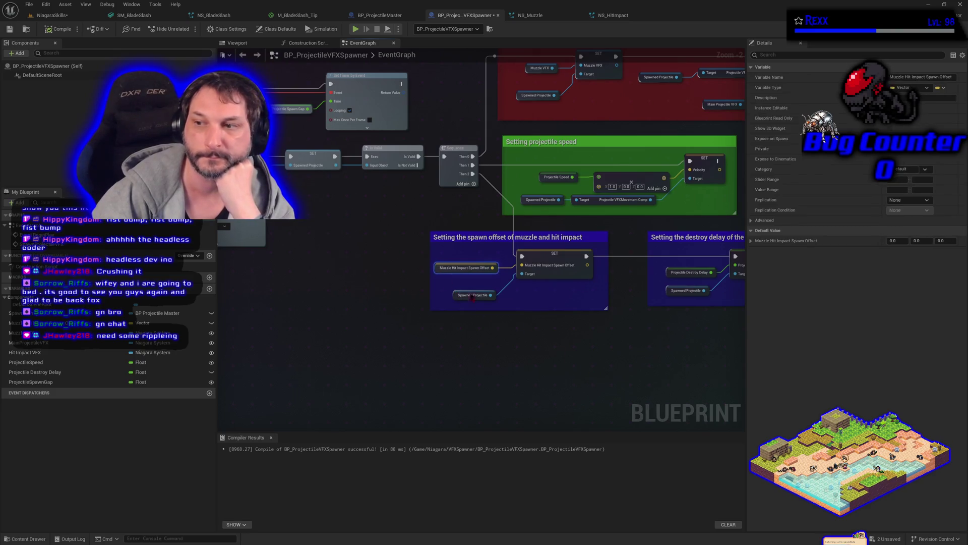
left_click(894, 240)
type("100")
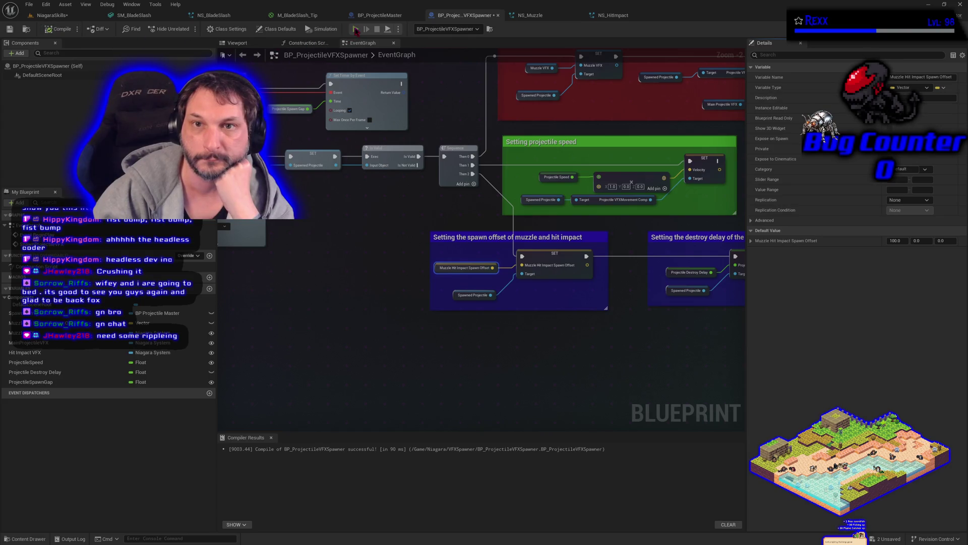
Simulate the blueprint briefly, then play-test the NiagaraSkills level.
left_click(356, 30)
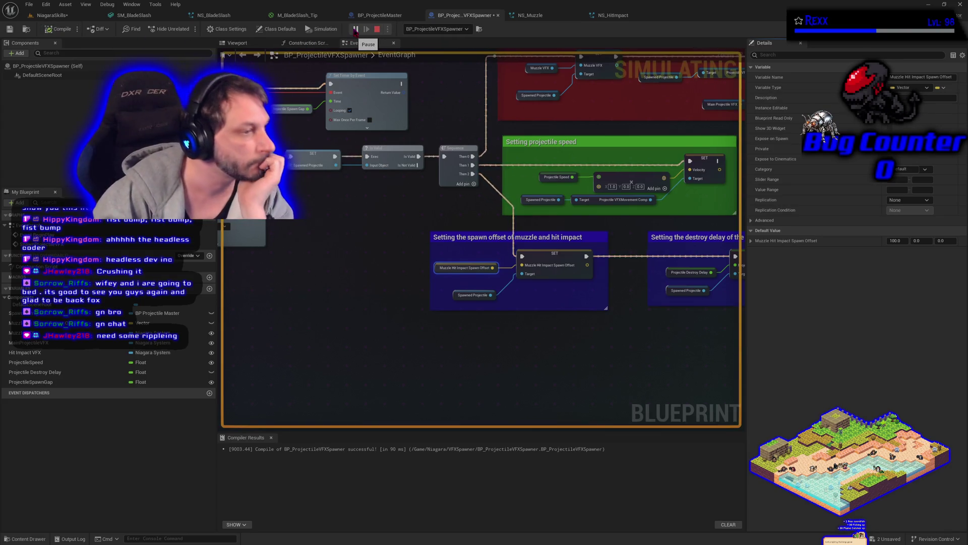
left_click(377, 29)
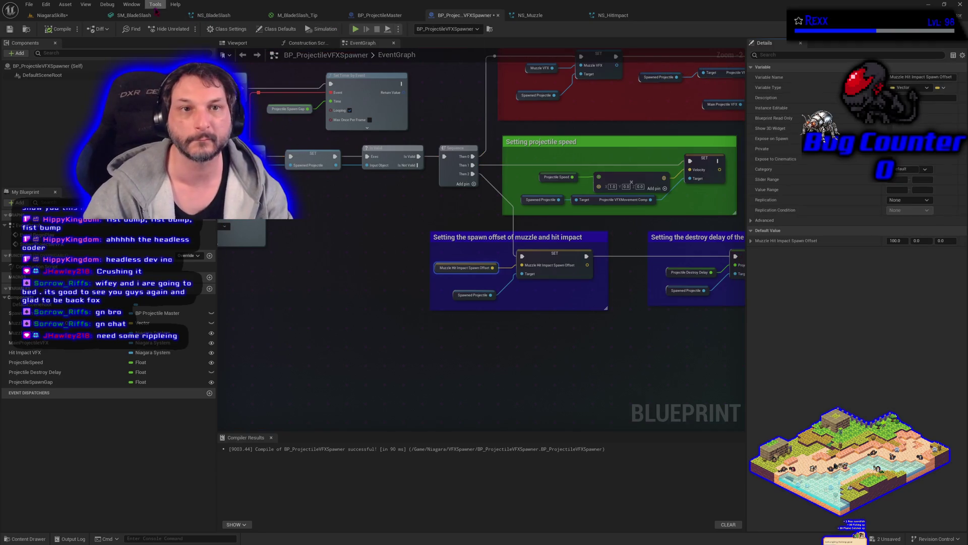
left_click(57, 18)
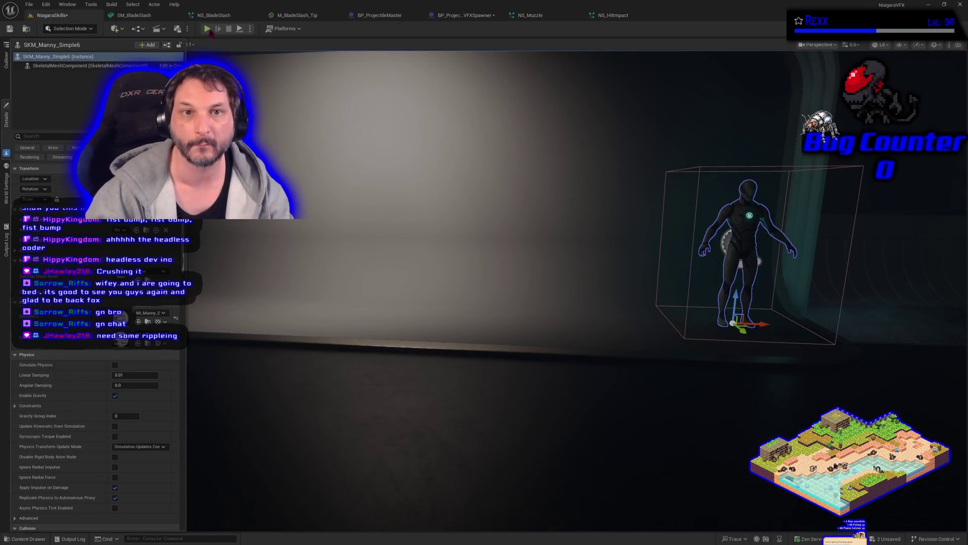
left_click(207, 29)
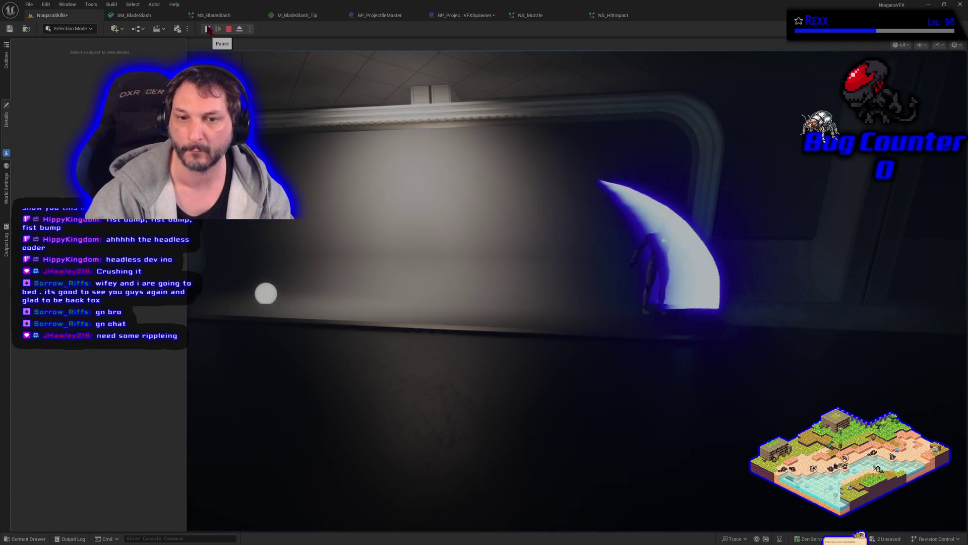
left_click(208, 29)
key("Escape")
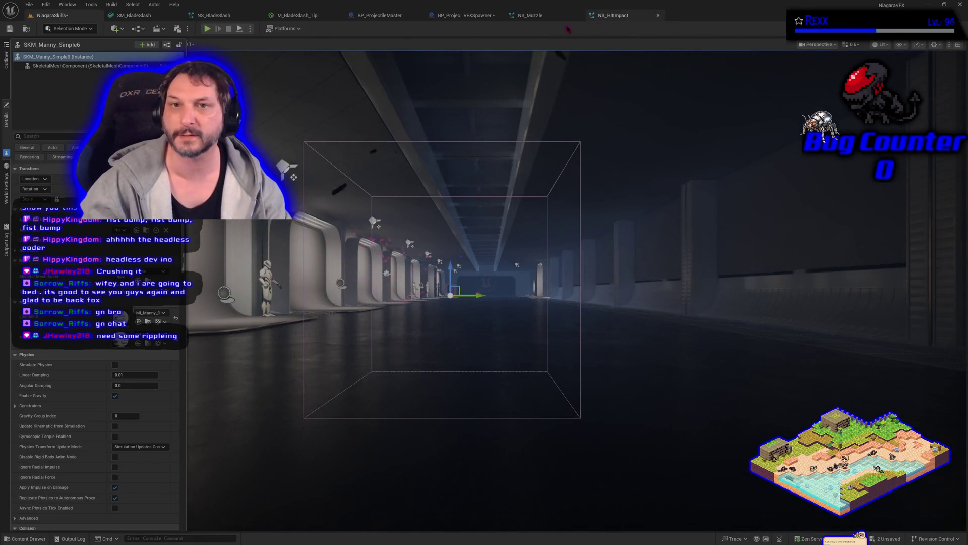
left_click(222, 16)
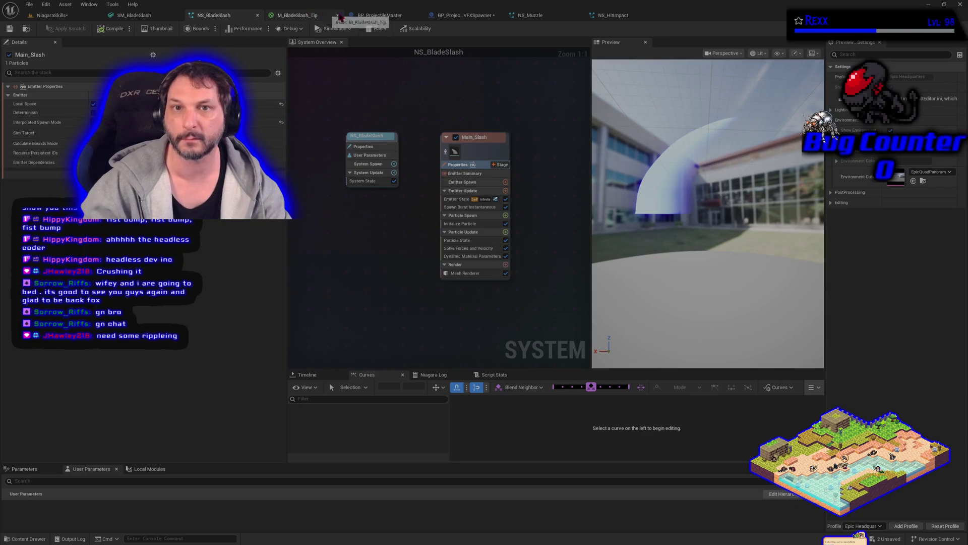
Add a Collision module to the Particle Update stage of NS_BladeSlash's Main_Slash emitter.
left_click(397, 14)
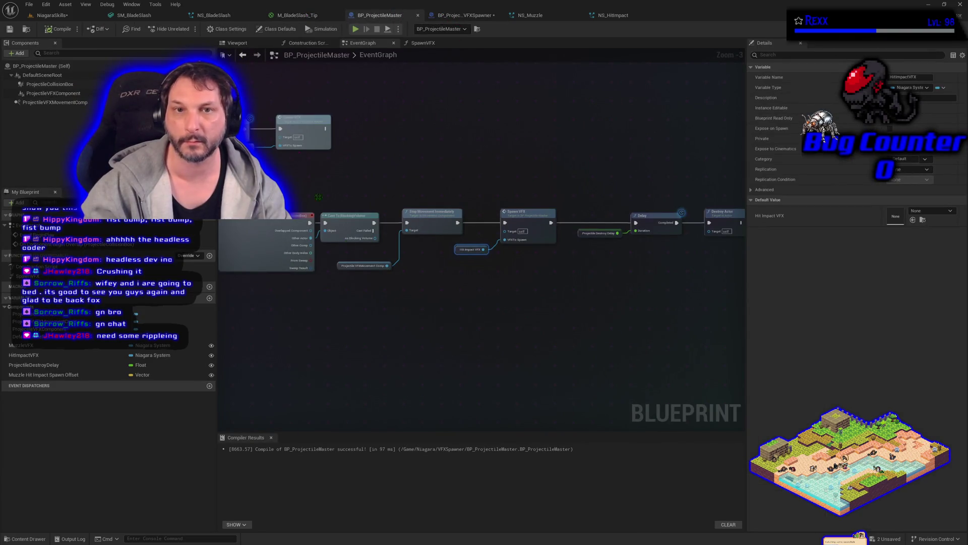
left_click(225, 15)
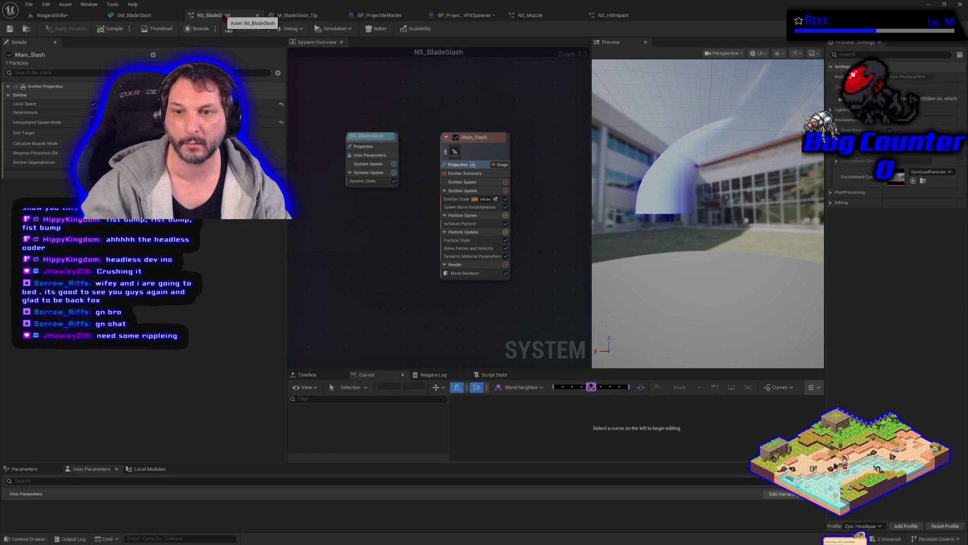
left_click(390, 16)
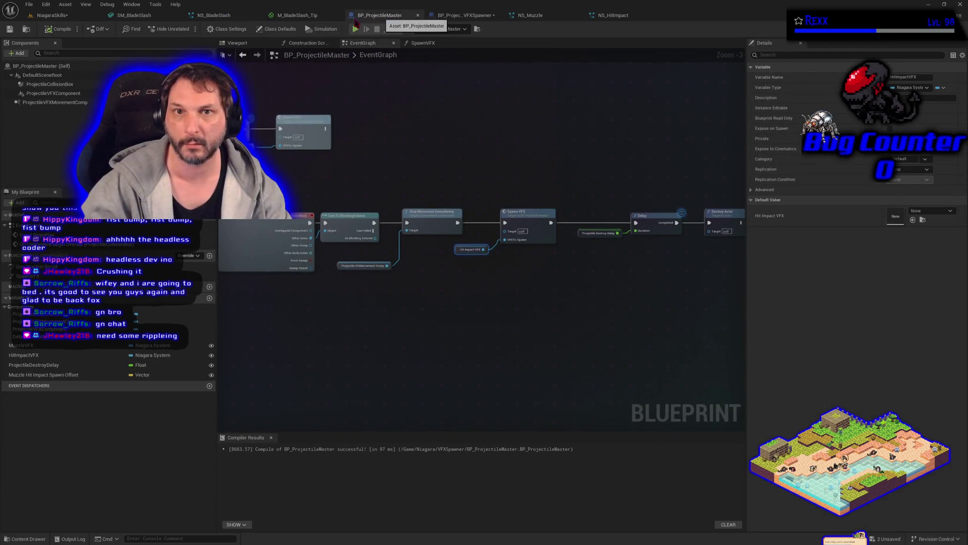
left_click(231, 18)
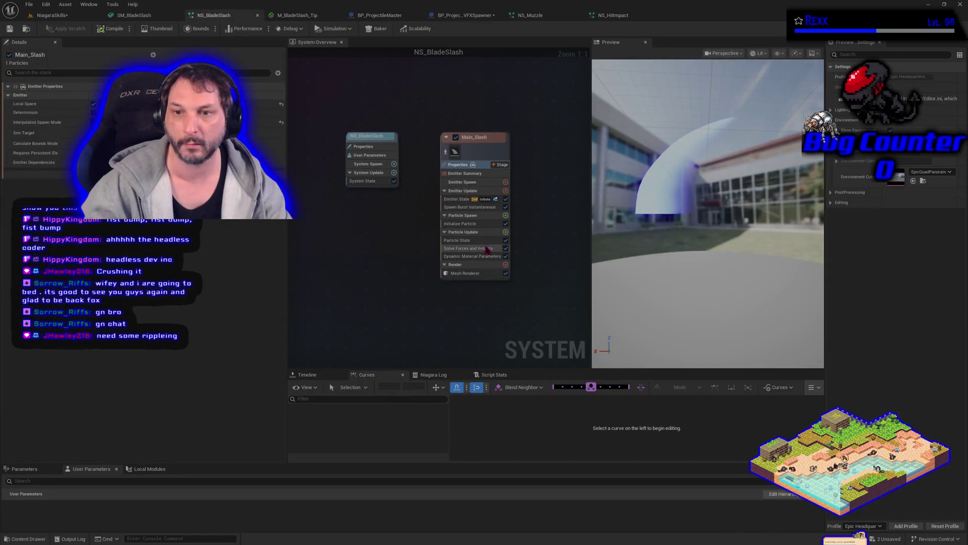
left_click(505, 232)
type("coll")
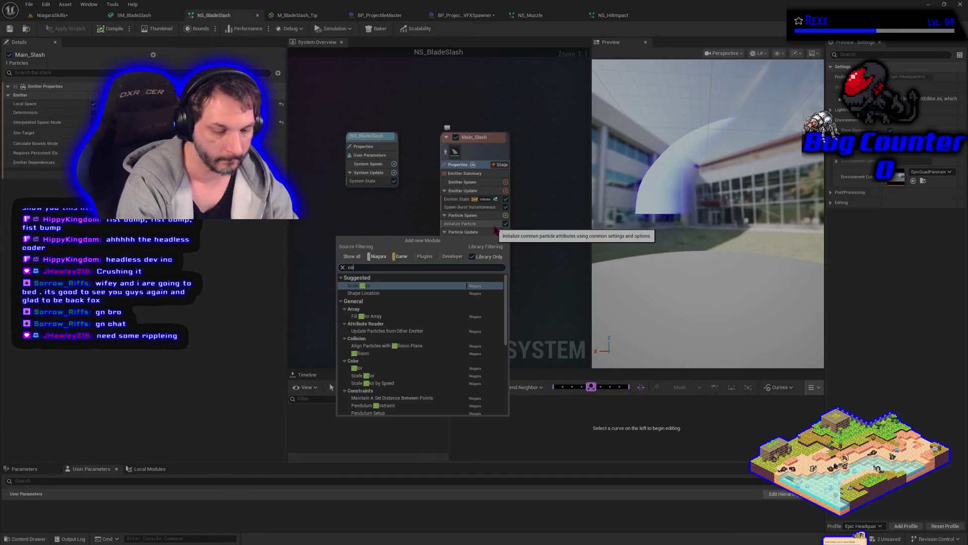
key("Return")
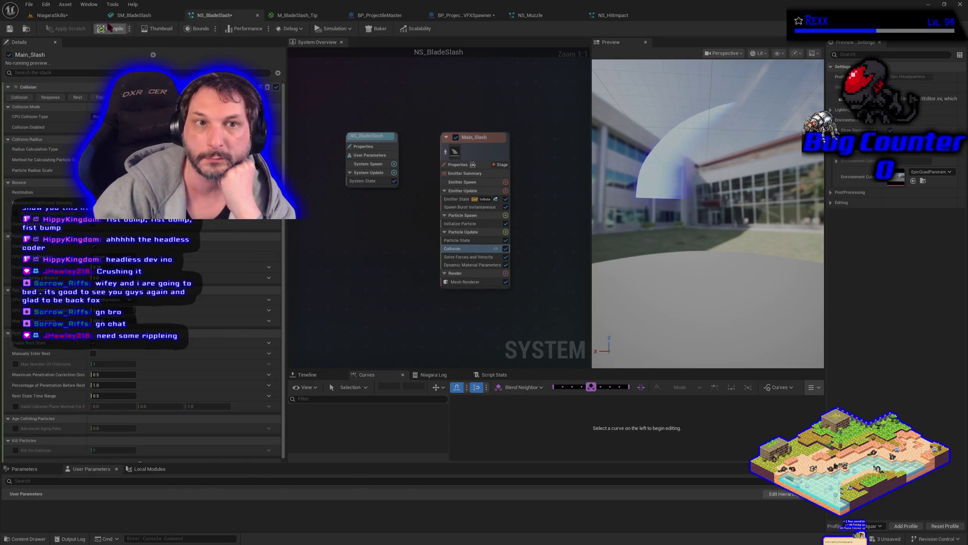
left_click(50, 15)
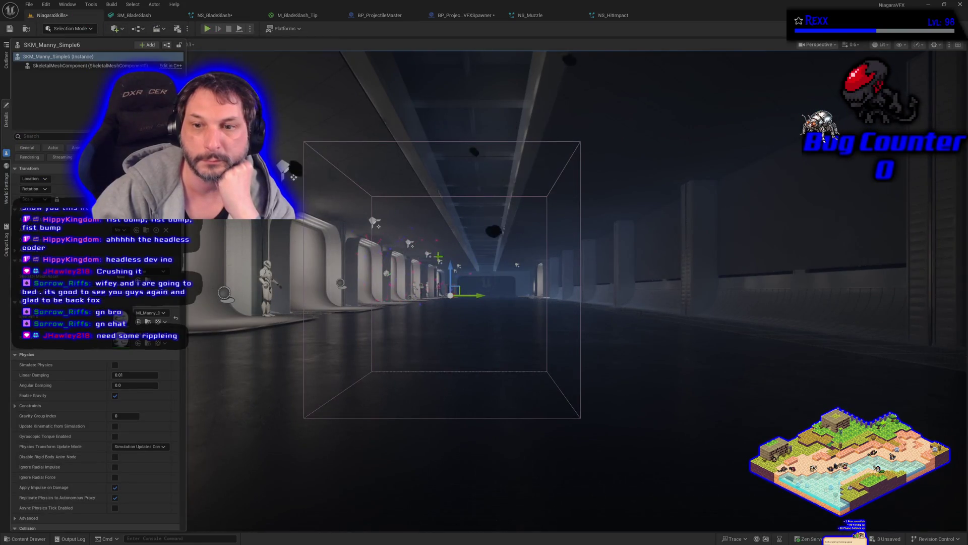
Fly the viewport camera down the corridor to the Blade Slash room.
scroll(574, 273, "up", 5)
key("w")
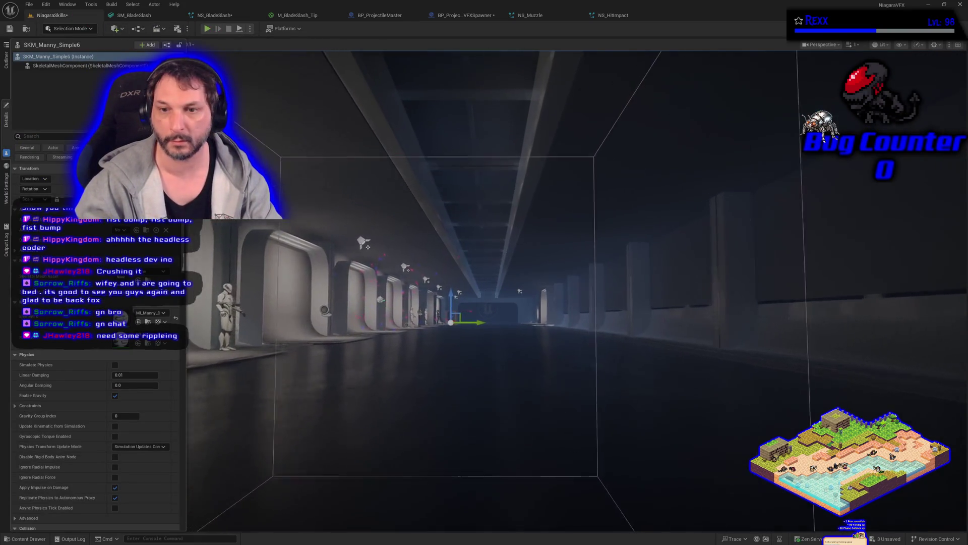
scroll(575, 272, "down", 3)
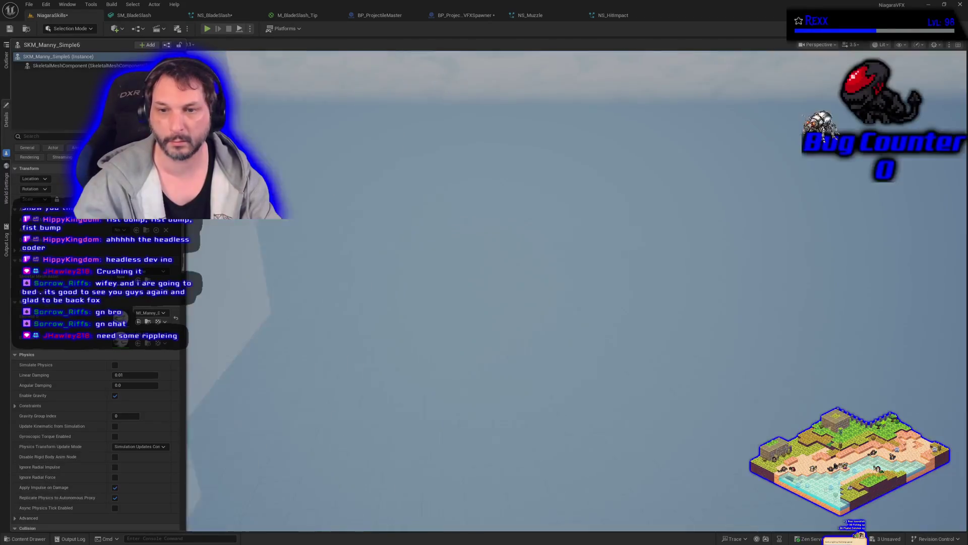
key("s")
scroll(645, 195, "down", 1)
key("s")
scroll(645, 195, "down", 1)
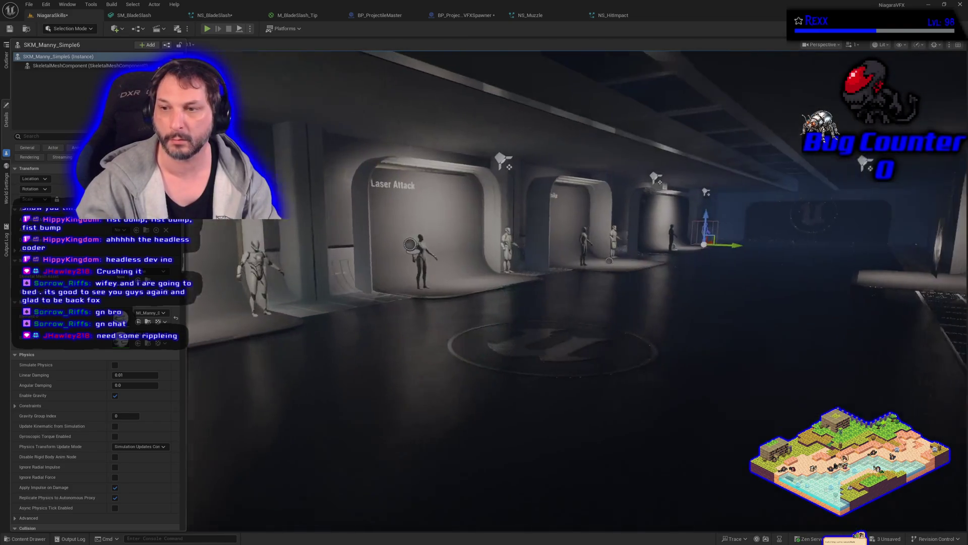
key("w")
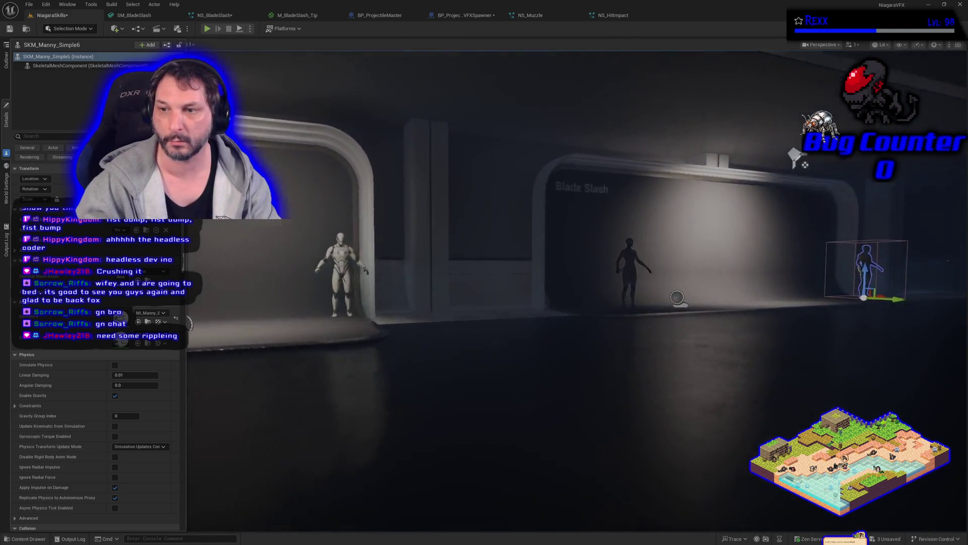
key("d")
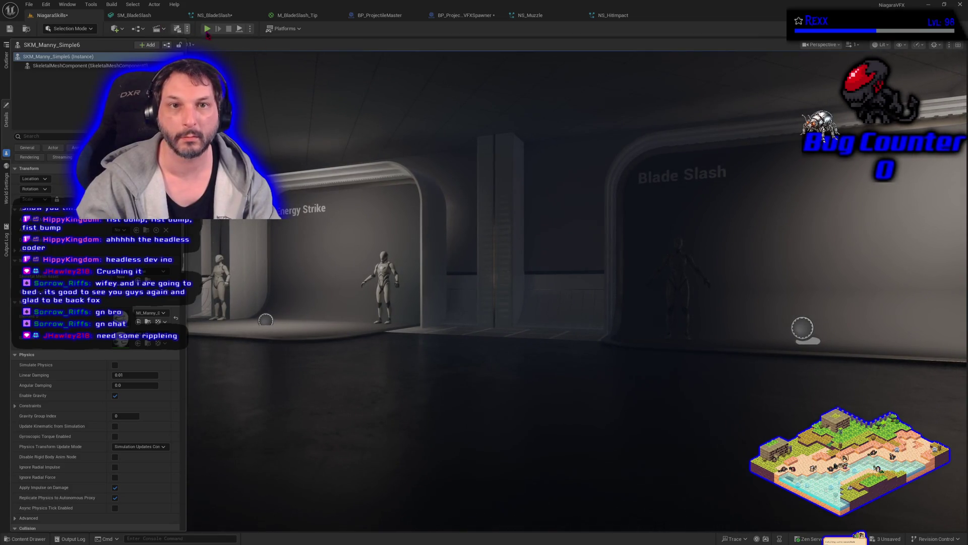
Play-test the blade slash twice in the Blade Slash room.
key("alt+p")
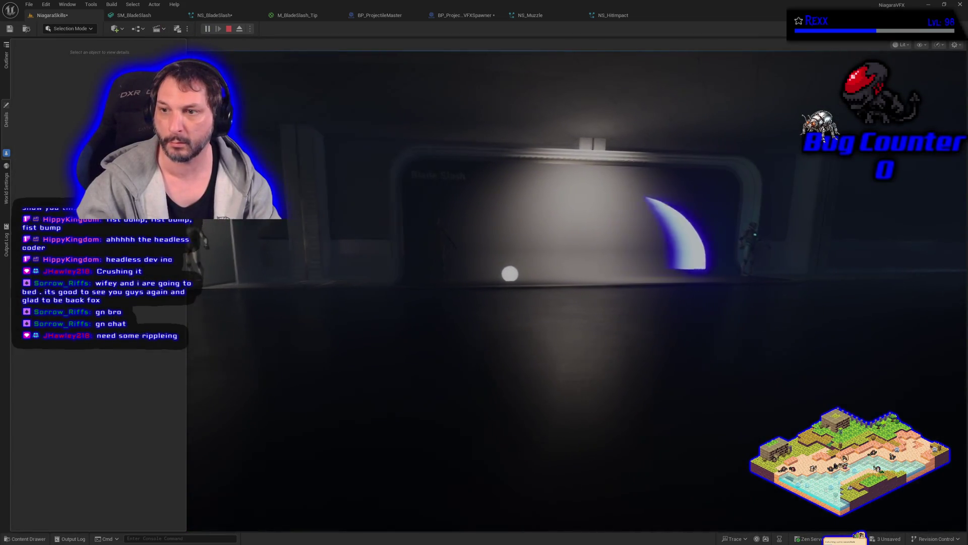
key("w")
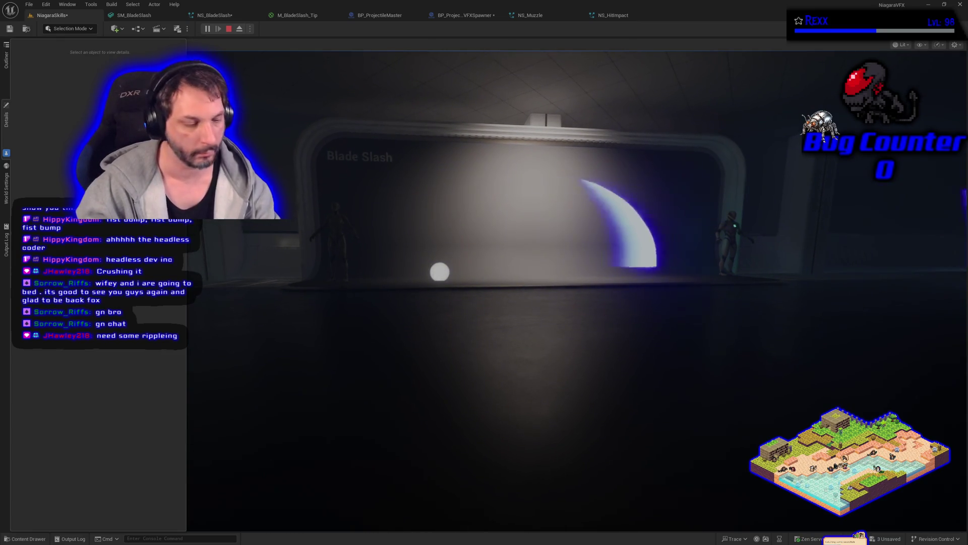
key("Escape")
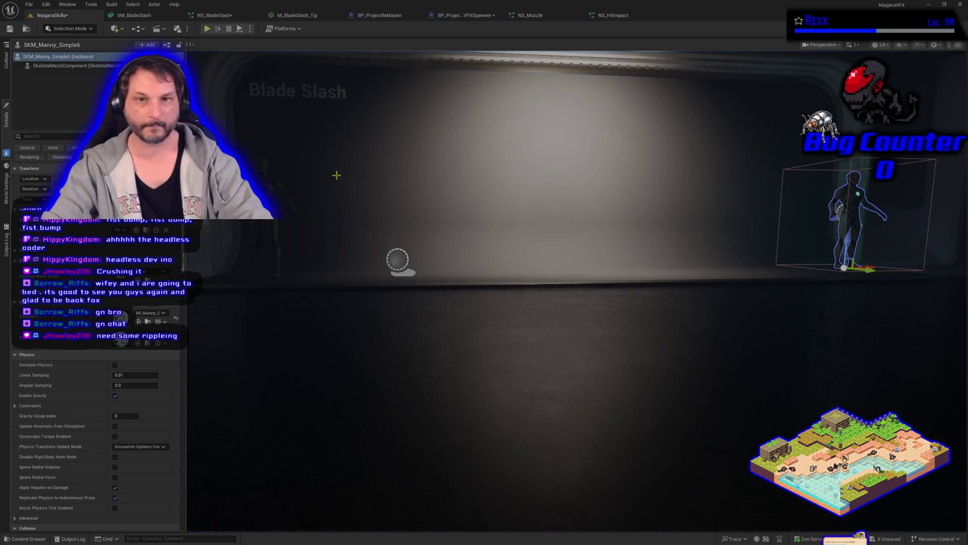
left_click(207, 29)
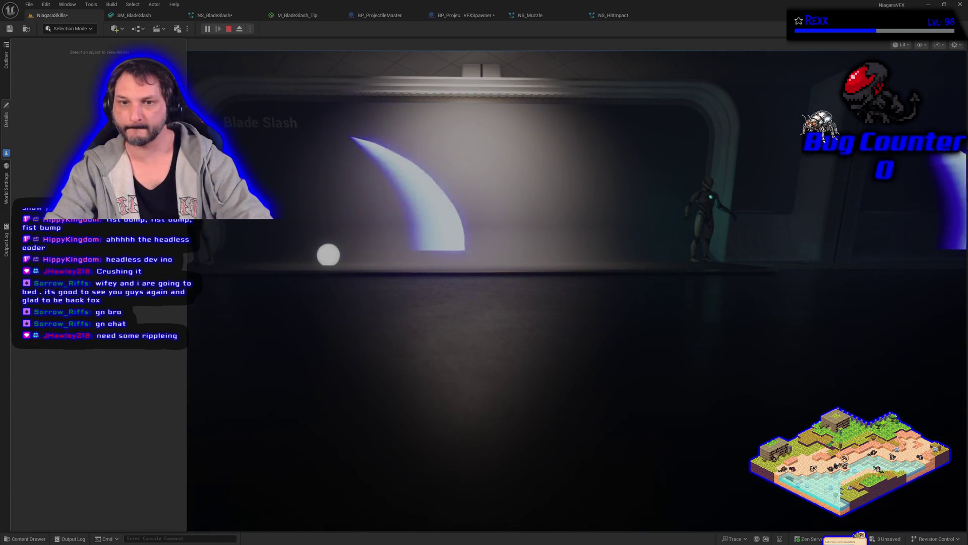
key("Escape")
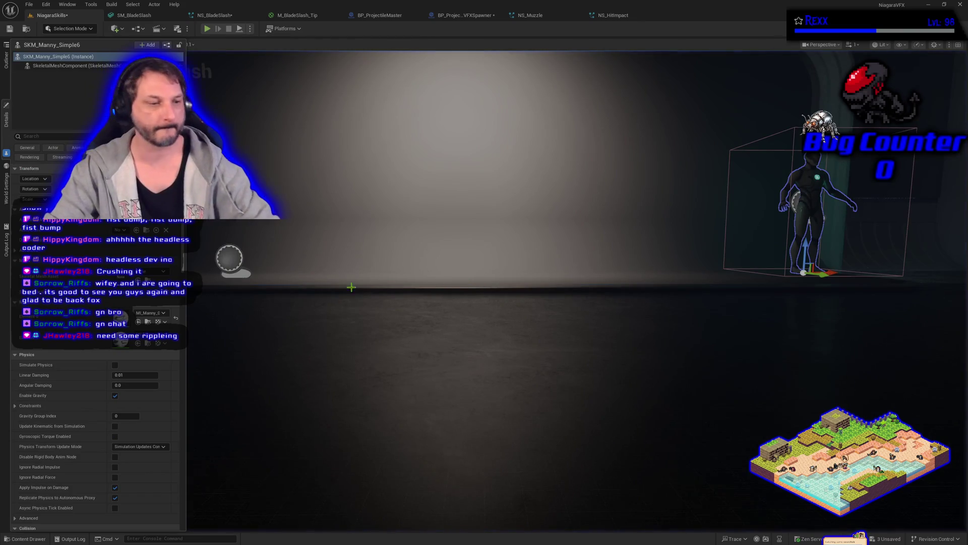